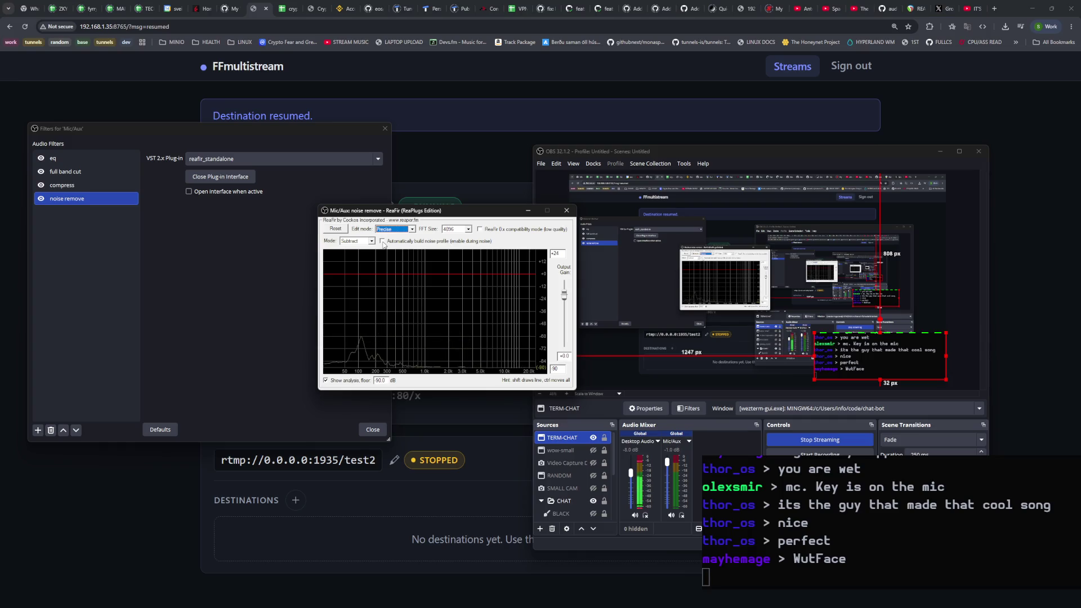
Step: Have ReaFir automatically build a noise profile of the background hiss, then close its window
{"action": "left_click", "coordinate": [382, 241]}
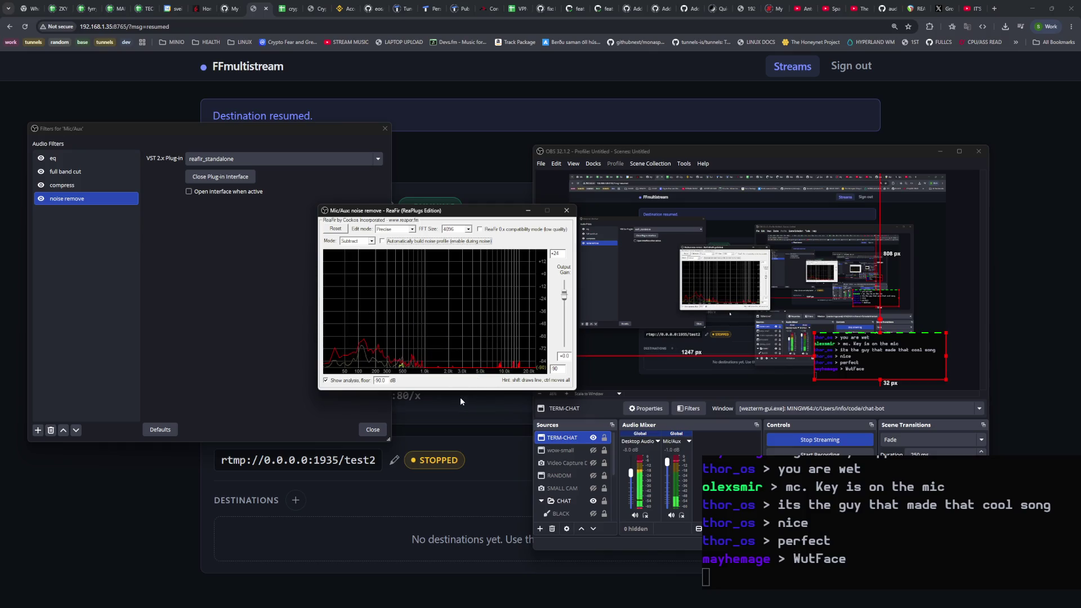
{"action": "left_click", "coordinate": [566, 210]}
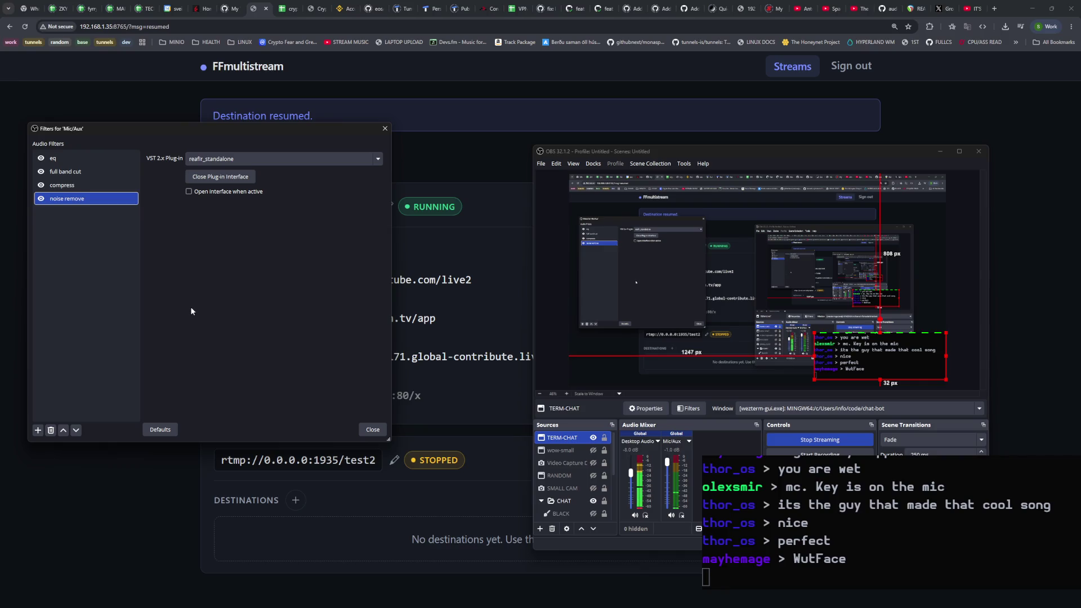
Step: Bring up the eq filter's ReaEQ plugin window and select band 1 at 117.0 Hz
{"action": "left_click", "coordinate": [72, 159]}
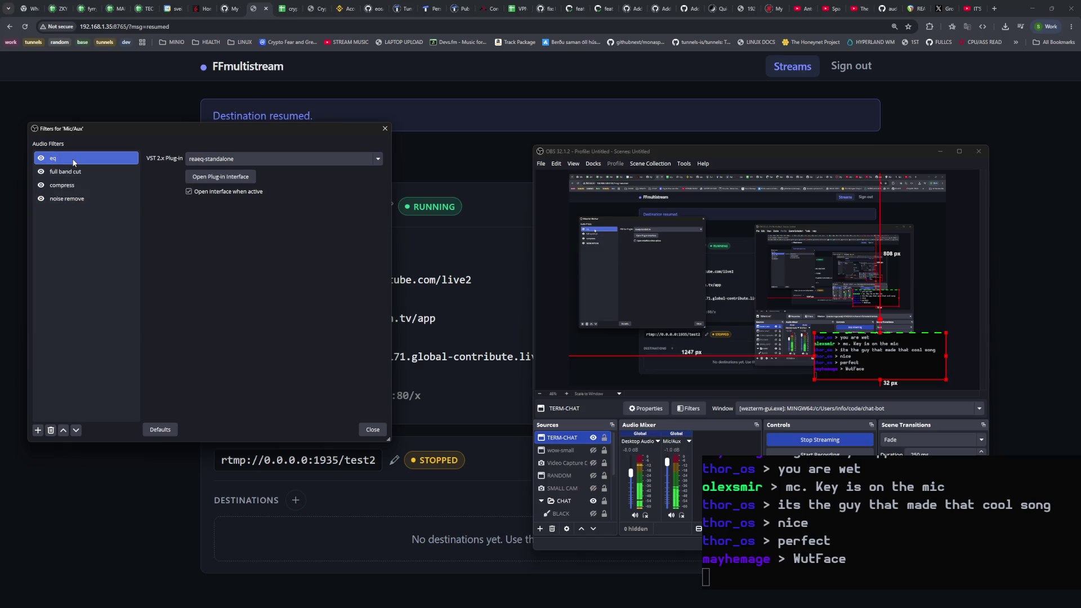
{"action": "left_click", "coordinate": [205, 177]}
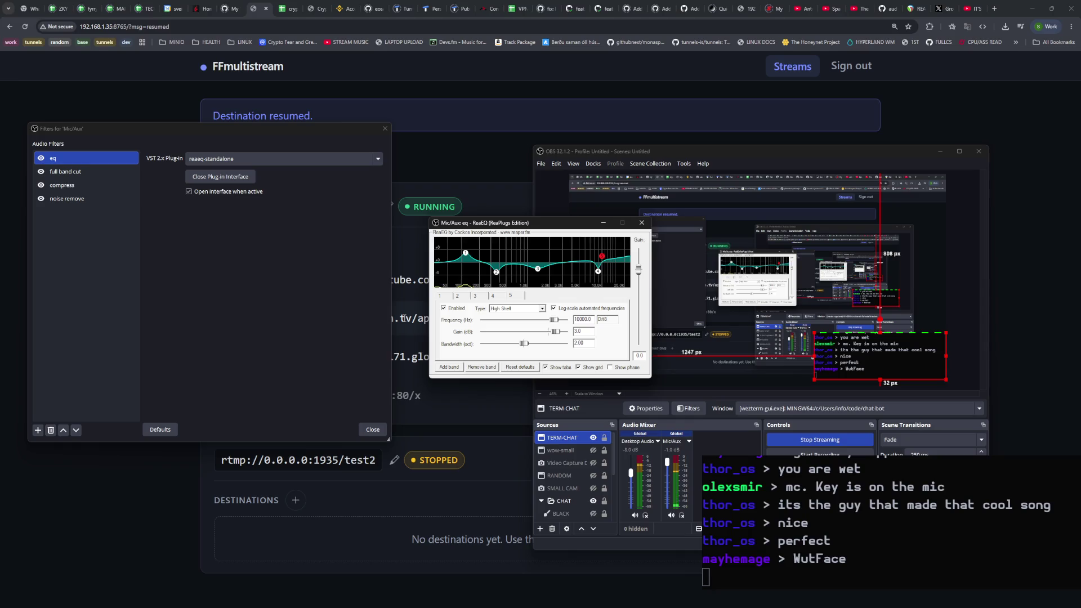
{"action": "left_click", "coordinate": [466, 254]}
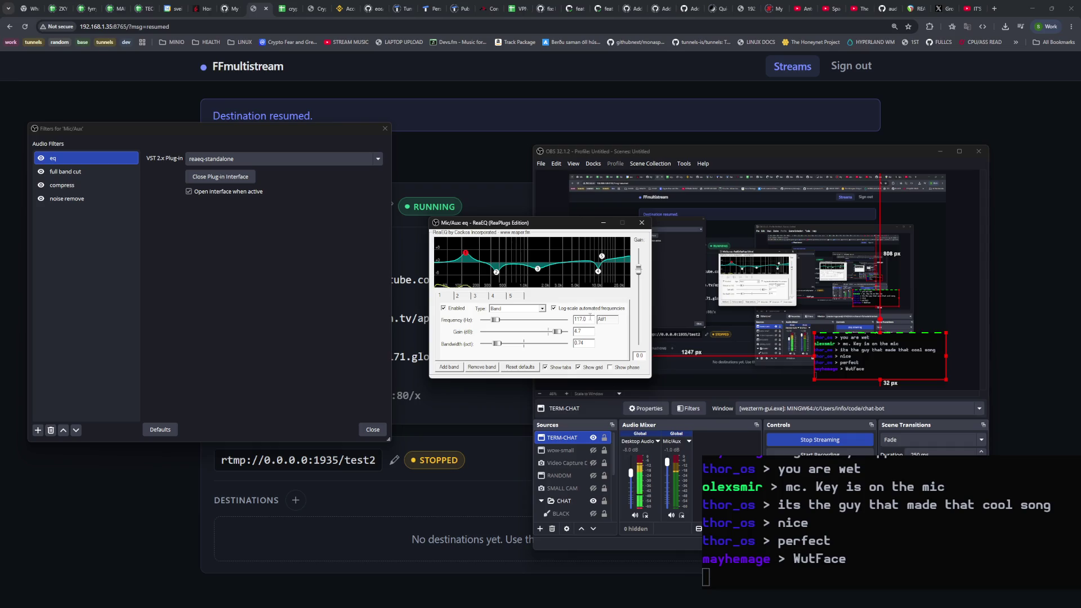
Step: Lower EQ band 1 gain from 4.7 dB to about 3.5 dB, then bring the browser forward
{"action": "left_click_drag", "start_coordinate": [560, 332], "coordinate": [557, 334]}
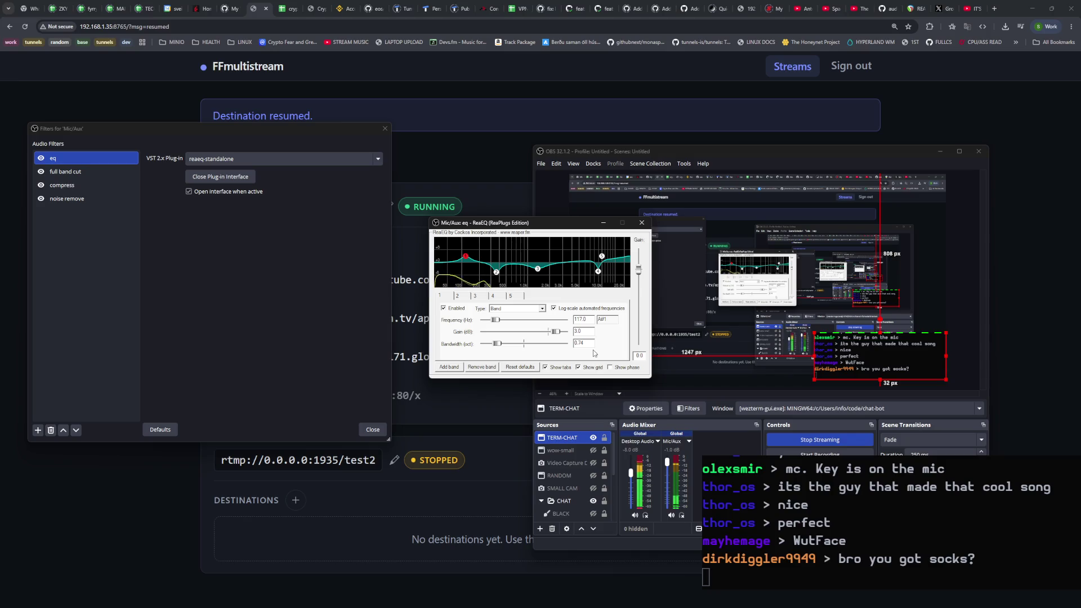
{"action": "left_click", "coordinate": [993, 10]}
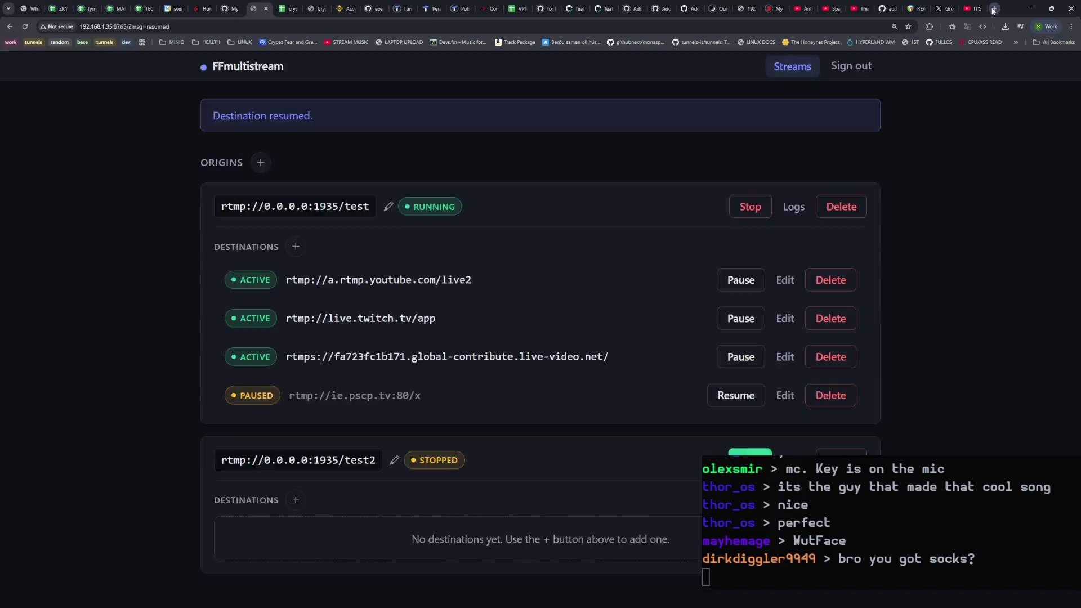
Step: Search Google in a new tab for 'blue yeti', fixing the typo, and view Logitech's Yeti product photos
{"action": "left_click", "coordinate": [994, 9]}
{"action": "type", "text": "blu"}
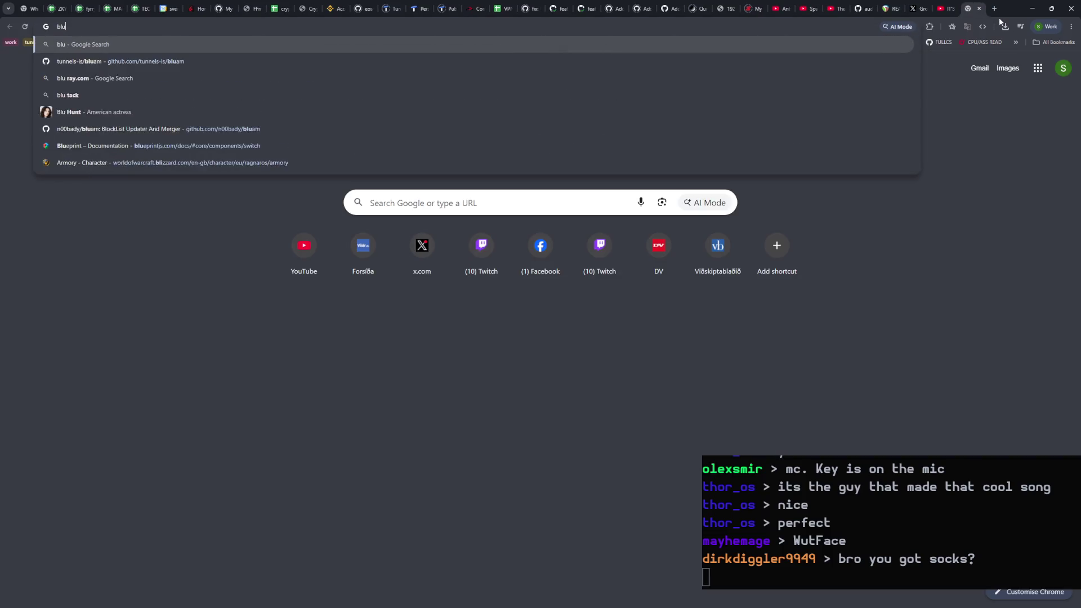
{"action": "type", "text": "e y"}
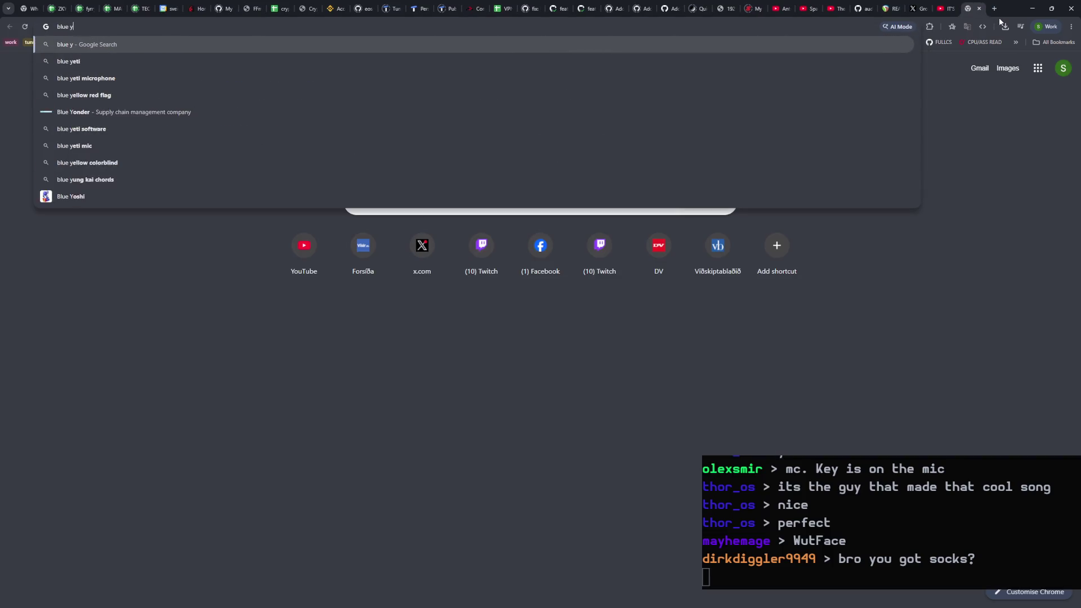
{"action": "type", "text": "ri"}
{"action": "key", "text": "Return"}
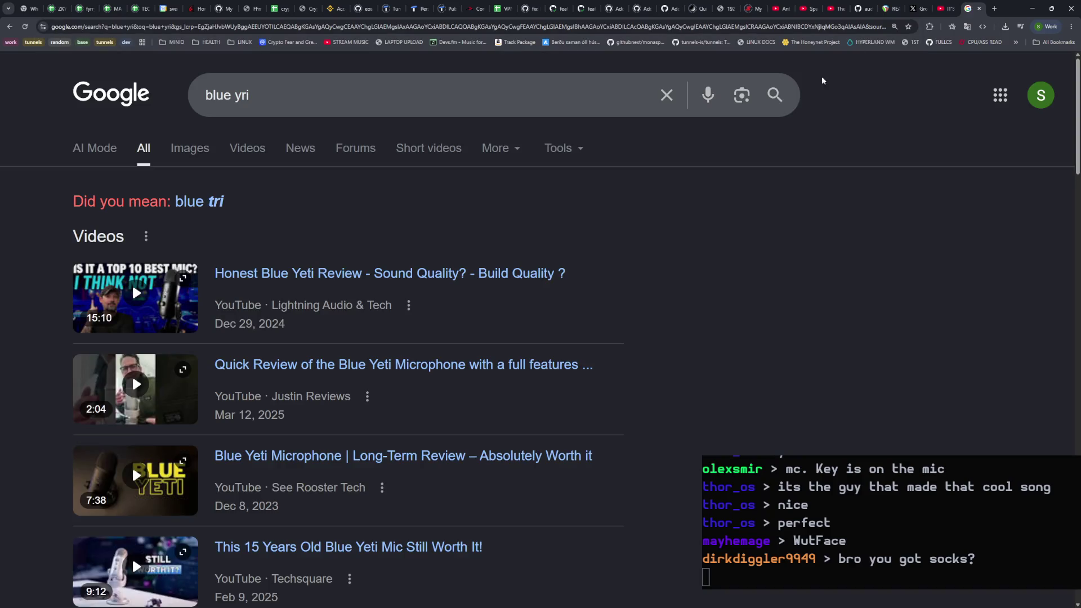
{"action": "left_click", "coordinate": [282, 103]}
{"action": "key", "text": "BackSpace"}
{"action": "key", "text": "BackSpace"}
{"action": "type", "text": "ety"}
{"action": "key", "text": "BackSpace"}
{"action": "type", "text": "i"}
{"action": "key", "text": "Return"}
{"action": "left_click", "coordinate": [257, 249]}
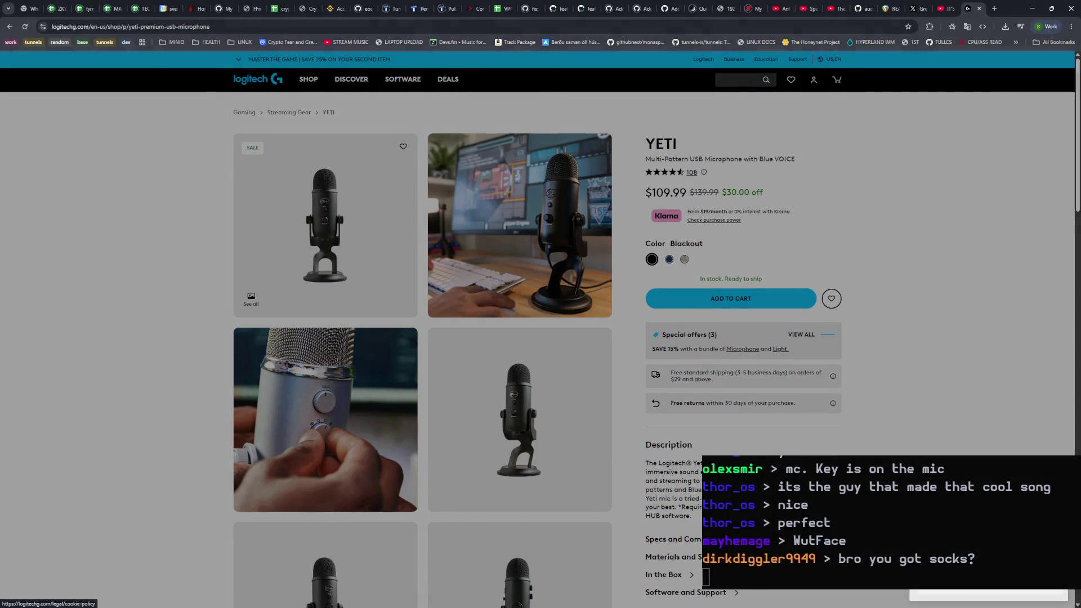
{"action": "left_click", "coordinate": [391, 237]}
Step: Step through the Yeti gallery thumbnails to the fifth product photo
{"action": "left_click", "coordinate": [482, 517]}
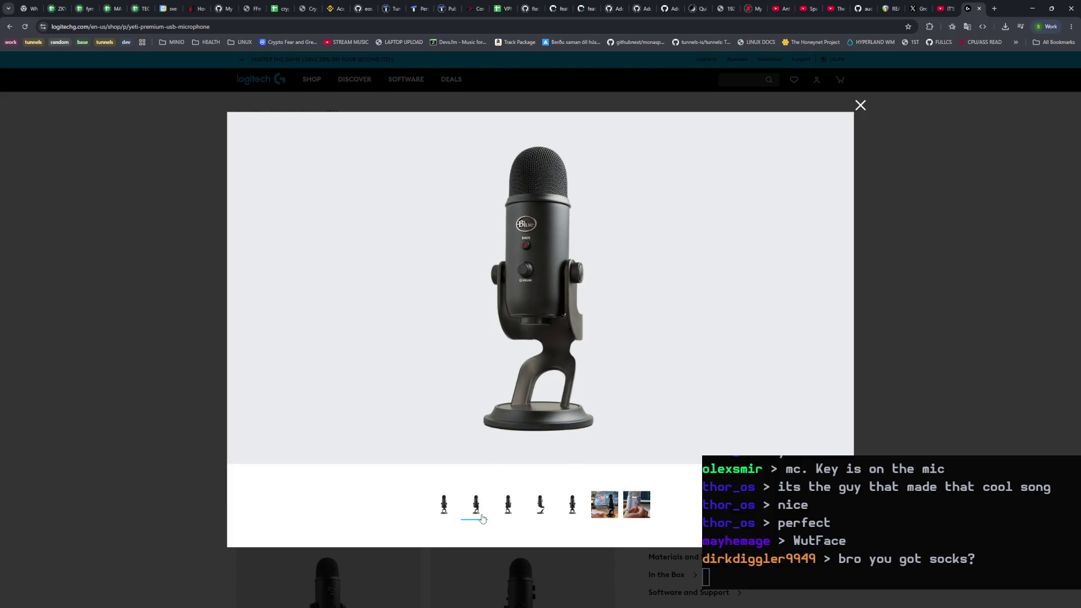
{"action": "left_click", "coordinate": [508, 515]}
{"action": "left_click", "coordinate": [542, 515]}
{"action": "left_click", "coordinate": [574, 515]}
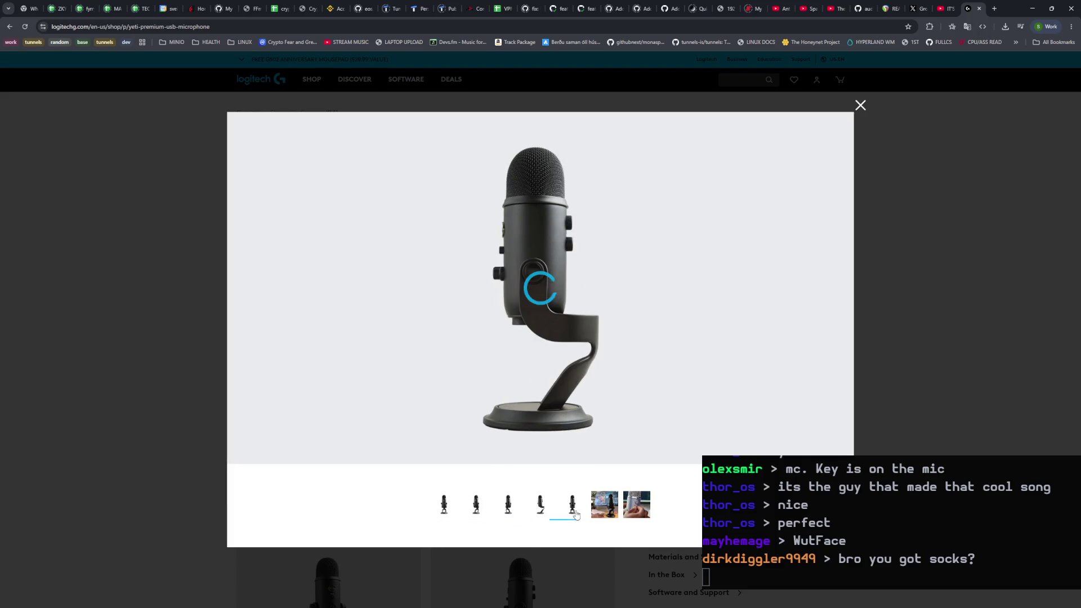
Step: Zoom the page and photo in on the Yeti's Gain and Pattern knobs, then select the address bar
{"action": "key", "text": "ctrl+plus"}
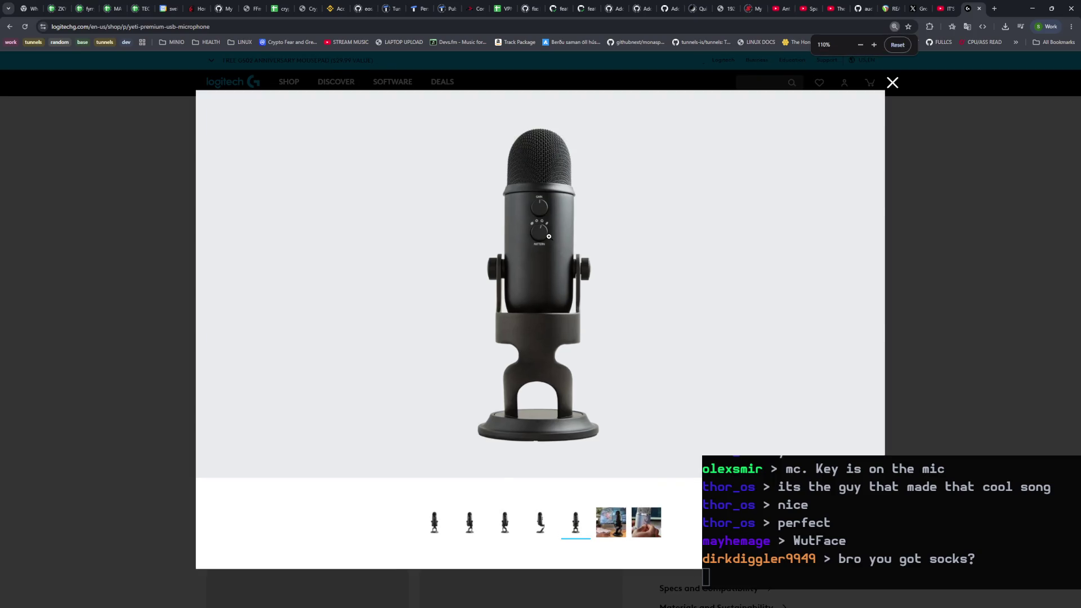
{"action": "left_click", "coordinate": [549, 236]}
{"action": "key", "text": "ctrl+plus"}
{"action": "left_click", "coordinate": [547, 219]}
{"action": "left_click", "coordinate": [547, 213]}
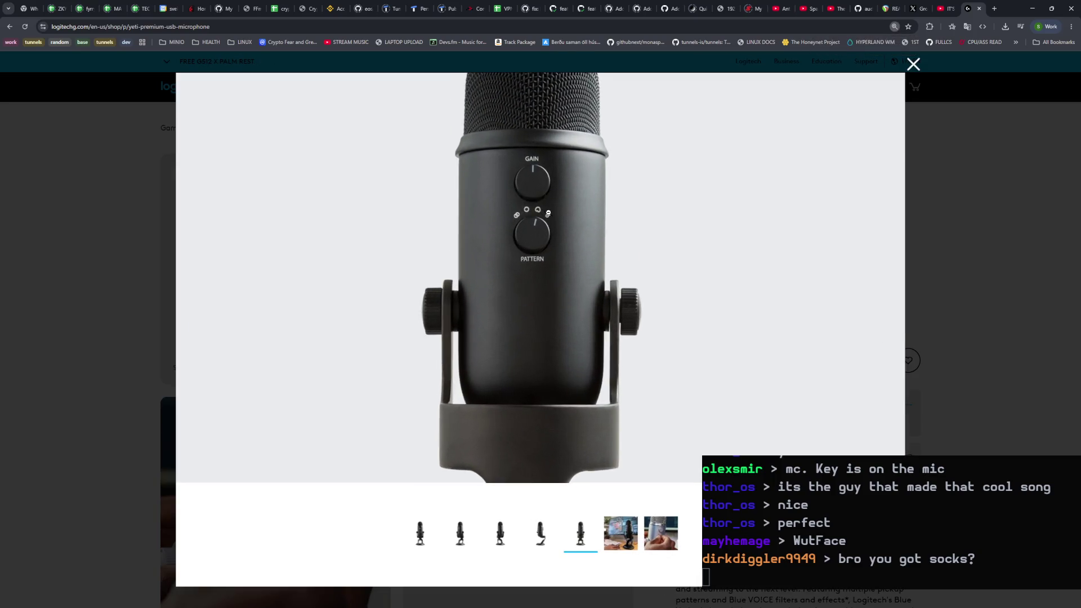
{"action": "left_click", "coordinate": [563, 212]}
{"action": "left_click", "coordinate": [536, 210]}
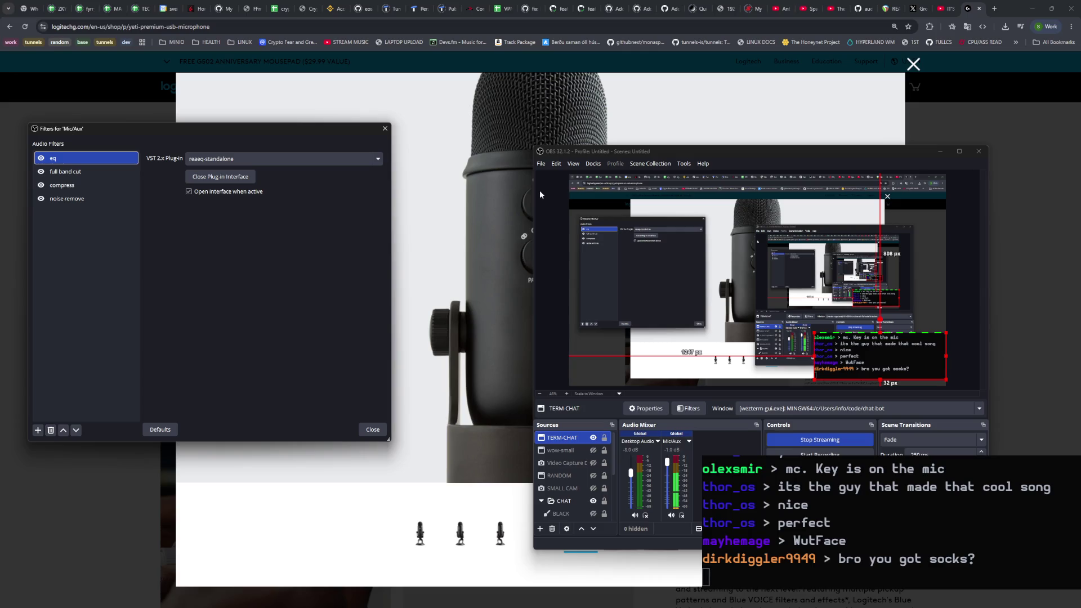
{"action": "left_click", "coordinate": [957, 4]}
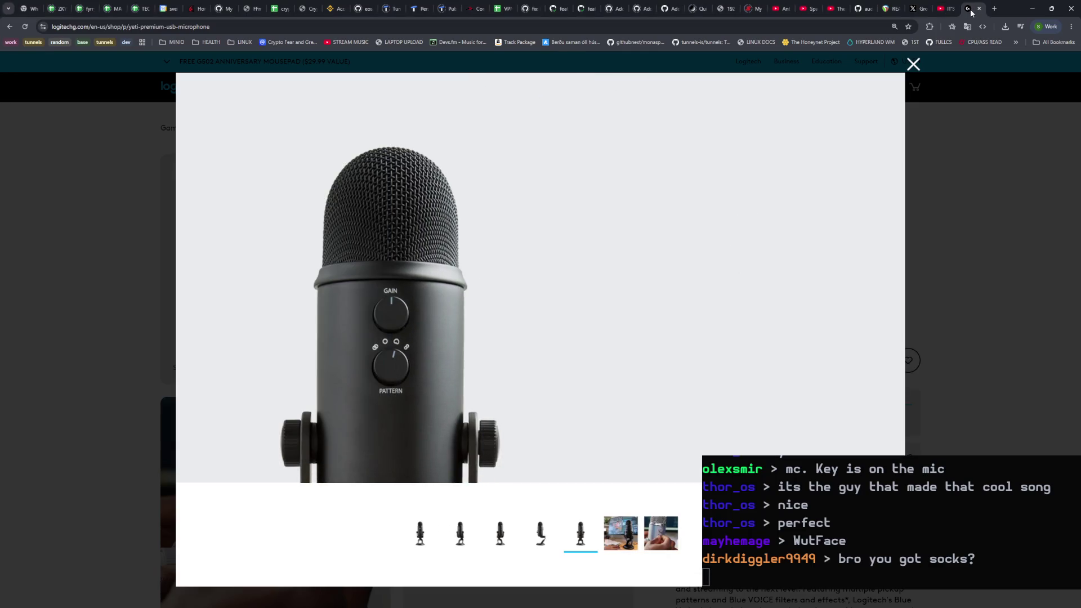
{"action": "left_click", "coordinate": [870, 27]}
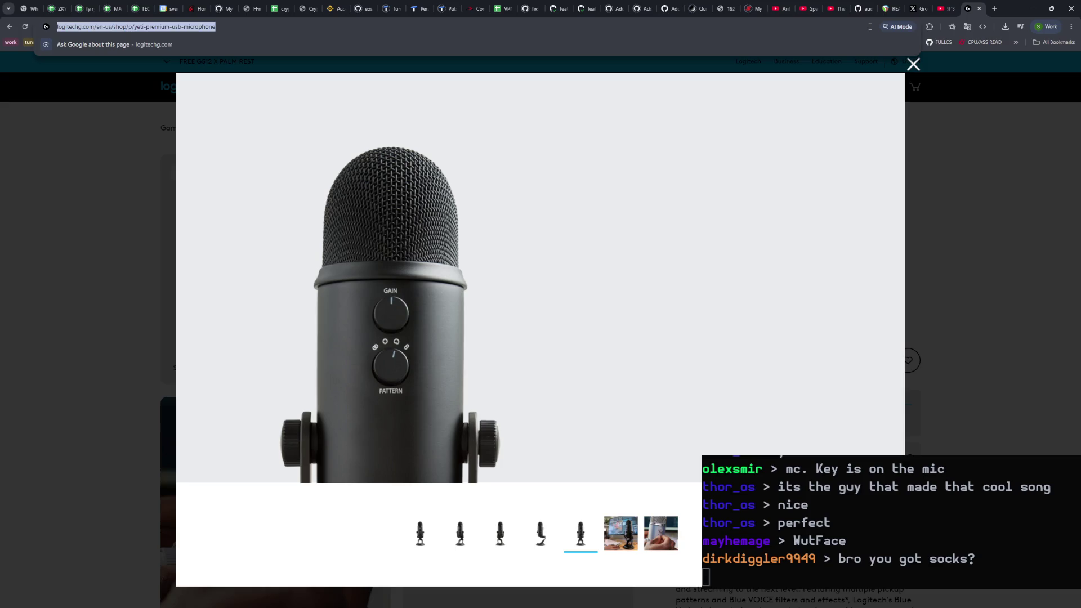
Step: Search 'blue yeti modes', preview the pickup-pattern chart, then return to OBS and close the results tab
{"action": "type", "text": "blue ye"}
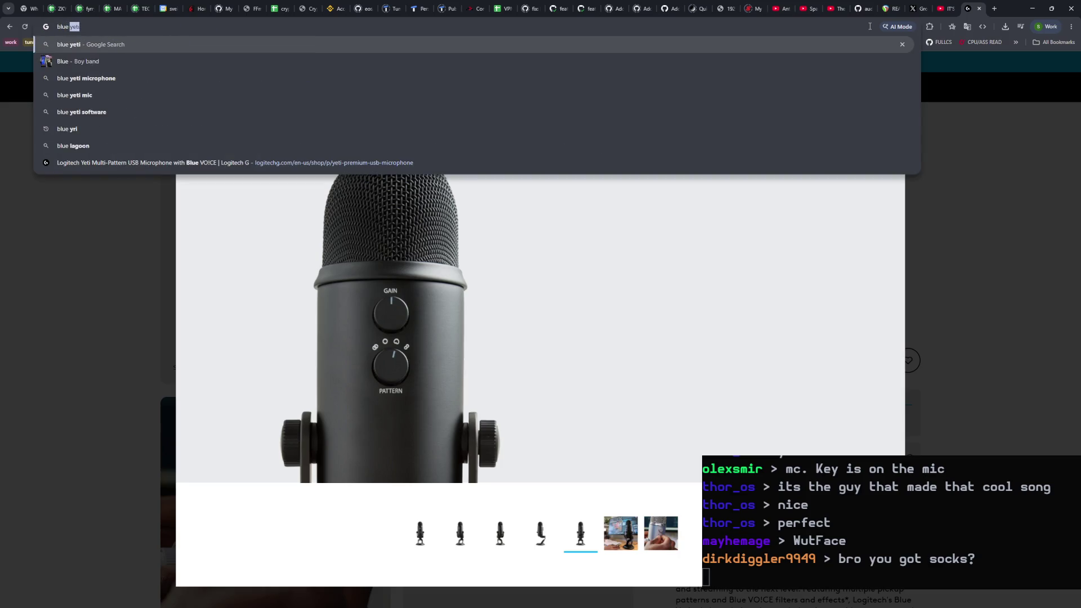
{"action": "type", "text": "ti modes"}
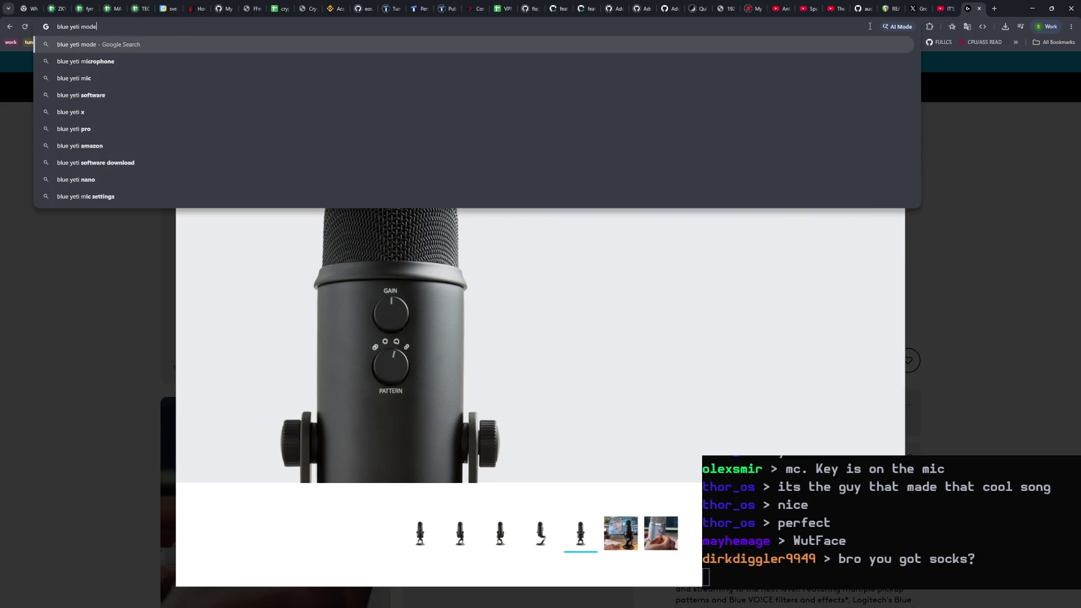
{"action": "key", "text": "Return"}
{"action": "left_click", "coordinate": [180, 298]}
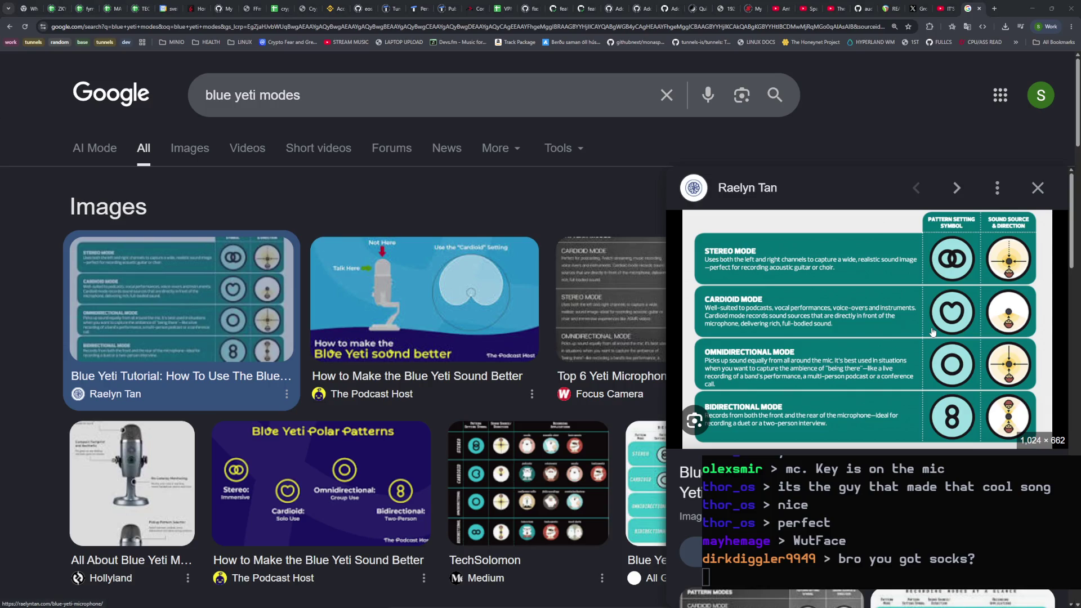
{"action": "key", "text": "alt+Tab"}
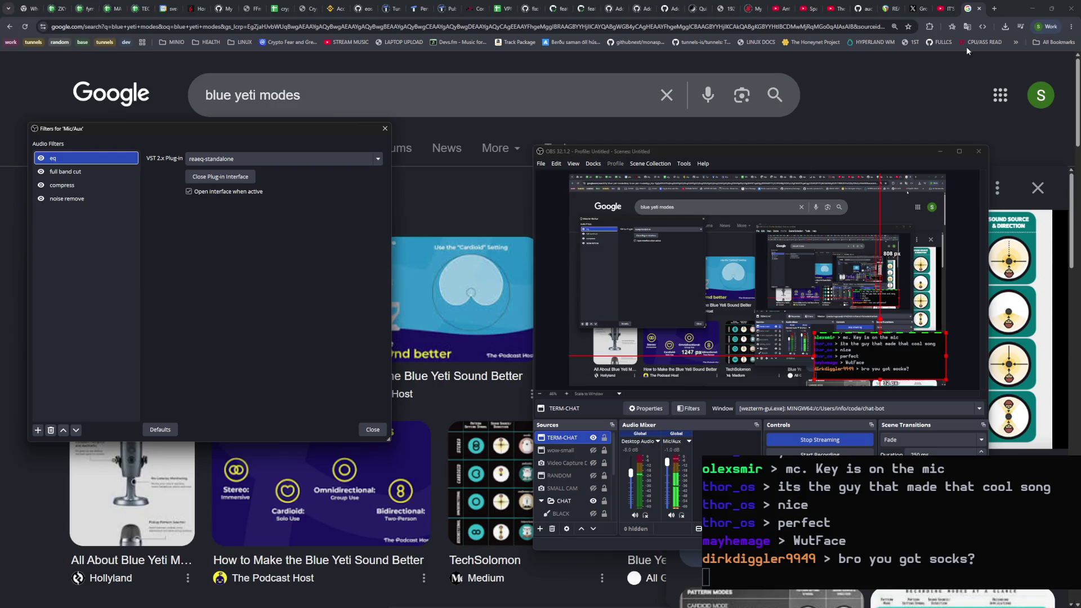
{"action": "left_click", "coordinate": [979, 9]}
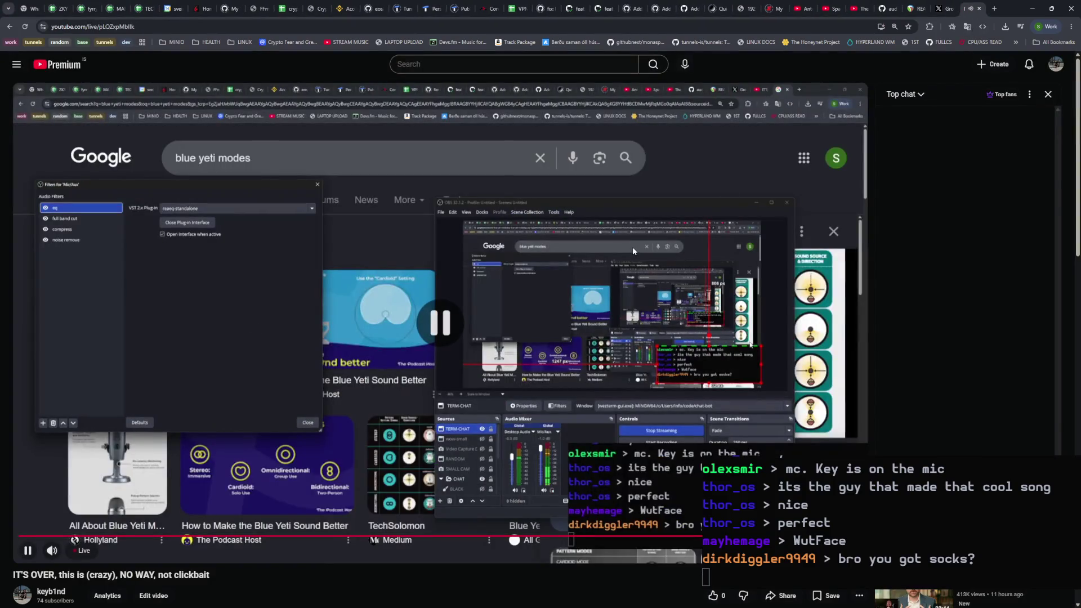
Step: Close the YouTube tab, reposition the OBS and Mic/Aux Filters windows, and reopen then close ReaEQ
{"action": "left_click", "coordinate": [979, 9]}
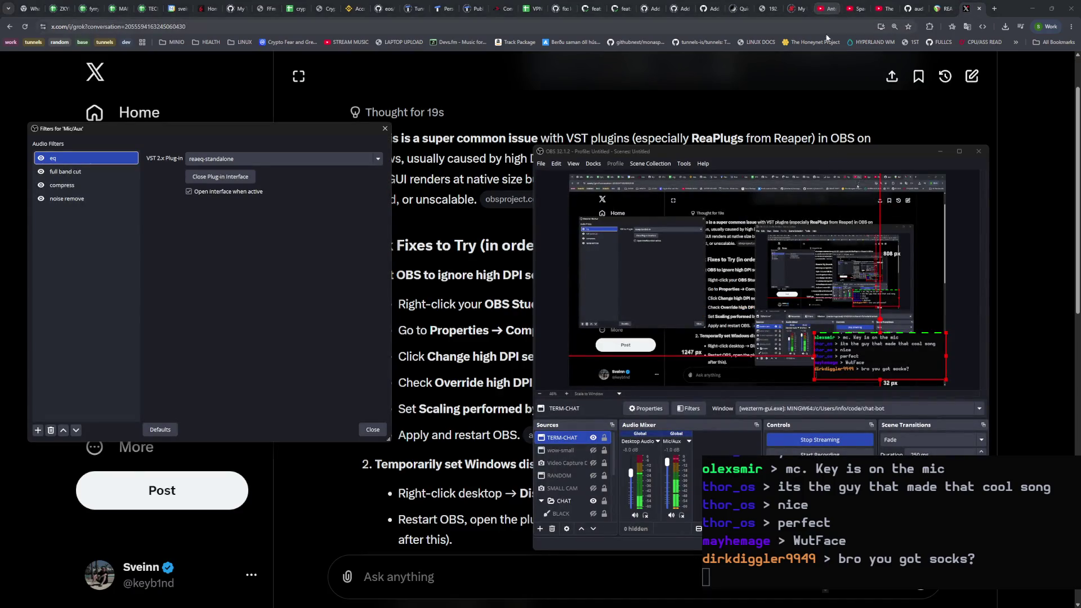
{"action": "mouse_move", "coordinate": [788, 155]}
{"action": "left_mouse_down"}
{"action": "mouse_move", "coordinate": [728, 147]}
{"action": "mouse_move", "coordinate": [697, 169]}
{"action": "mouse_move", "coordinate": [697, 157]}
{"action": "left_mouse_up"}
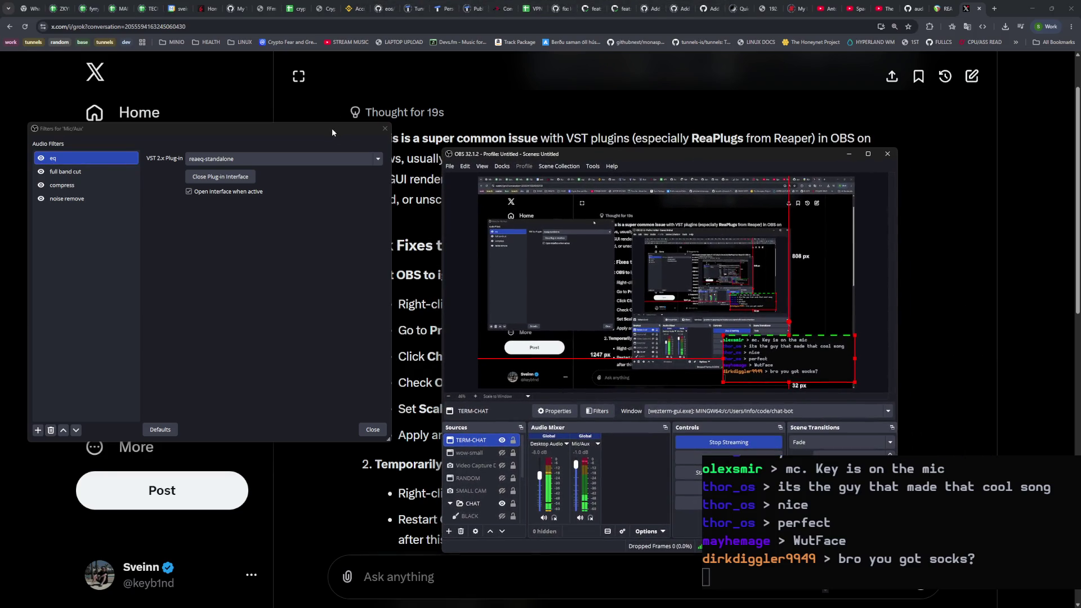
{"action": "left_click_drag", "start_coordinate": [332, 128], "coordinate": [357, 130]}
{"action": "left_click", "coordinate": [265, 179]}
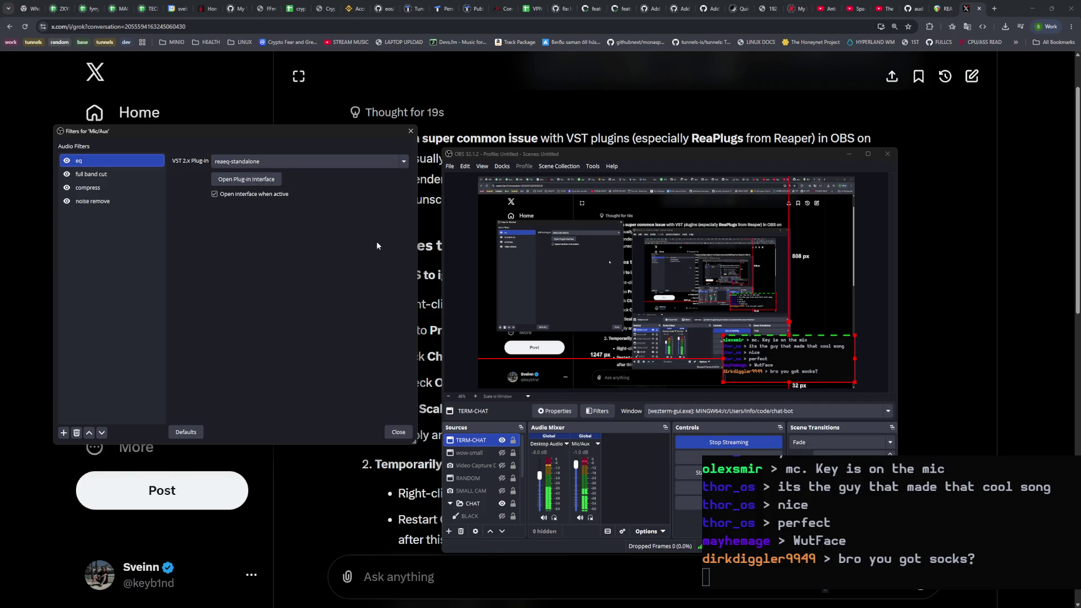
{"action": "left_click_drag", "start_coordinate": [541, 227], "coordinate": [406, 212]}
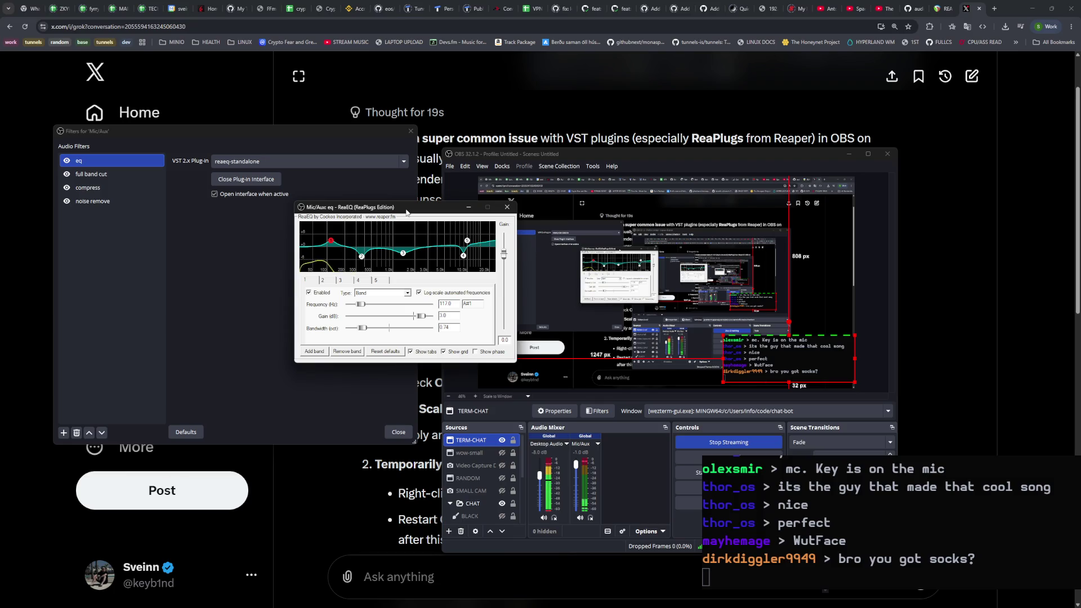
{"action": "left_click", "coordinate": [506, 207]}
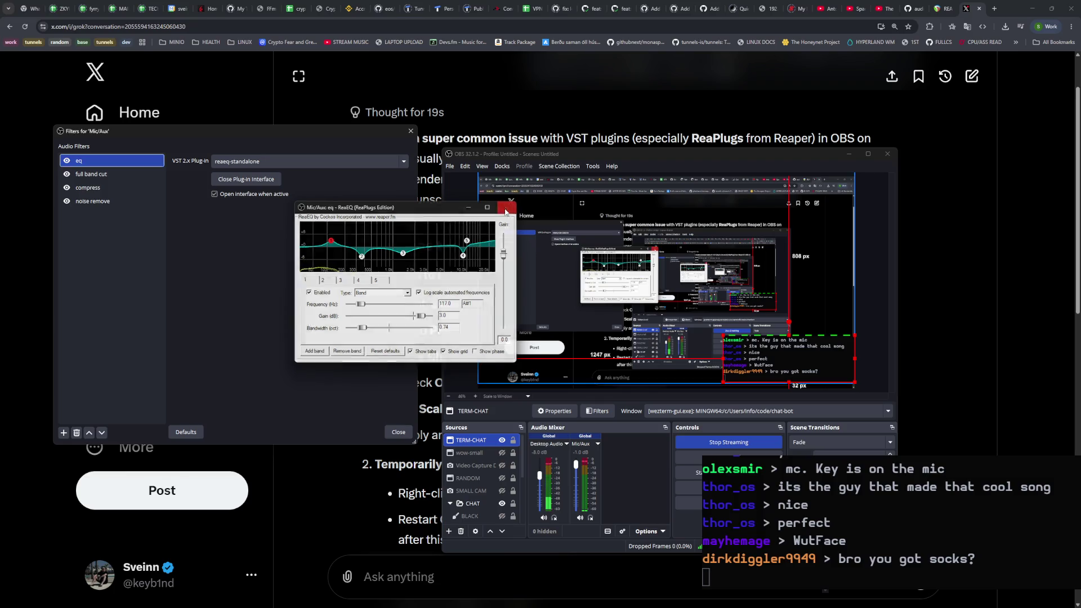
Step: Bypass all four filters (eq, full band cut, compress, noise remove), then re-enable them to compare
{"action": "left_click", "coordinate": [66, 160]}
{"action": "left_click", "coordinate": [67, 174]}
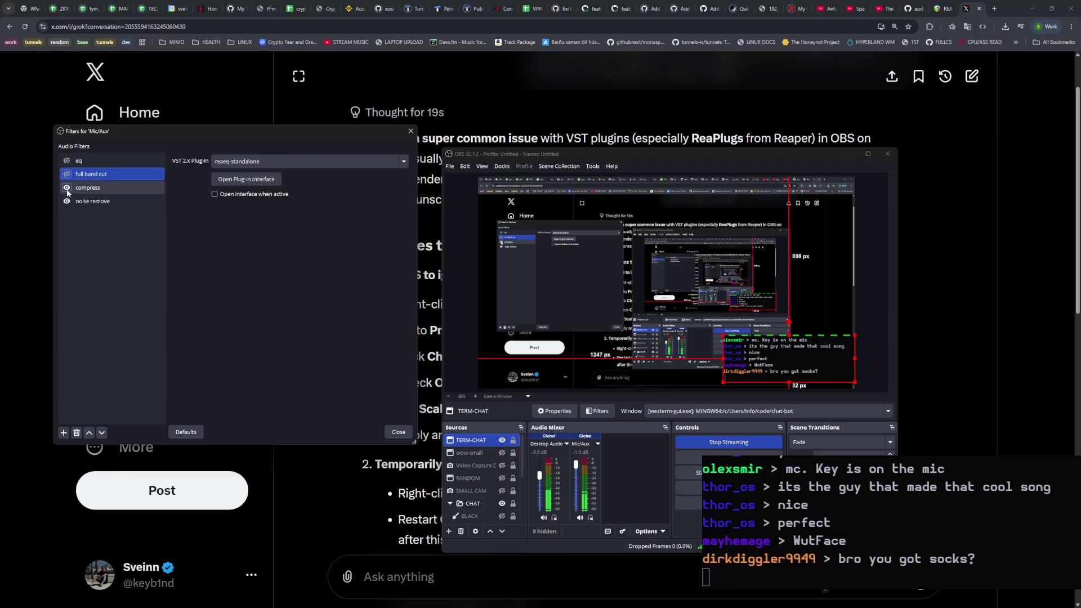
{"action": "left_click", "coordinate": [67, 187]}
{"action": "left_click", "coordinate": [66, 201]}
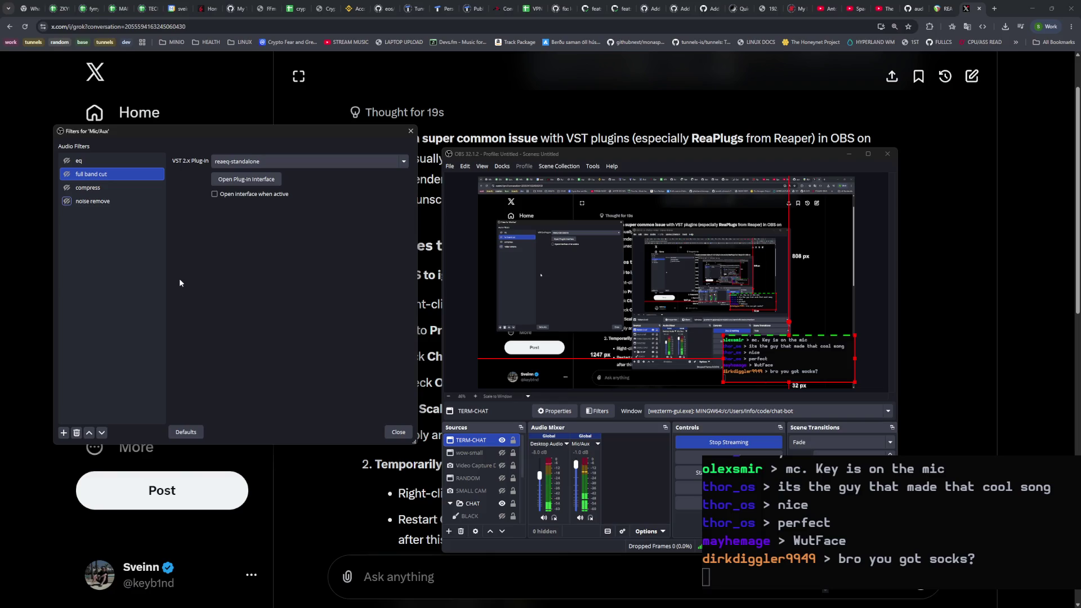
{"action": "left_click", "coordinate": [67, 160]}
{"action": "left_click", "coordinate": [73, 173]}
{"action": "left_click", "coordinate": [66, 174]}
{"action": "left_click", "coordinate": [67, 188]}
{"action": "left_click", "coordinate": [67, 201]}
Step: Disable all four filters again, toggle eq on and off, and view its settings
{"action": "left_click", "coordinate": [67, 201]}
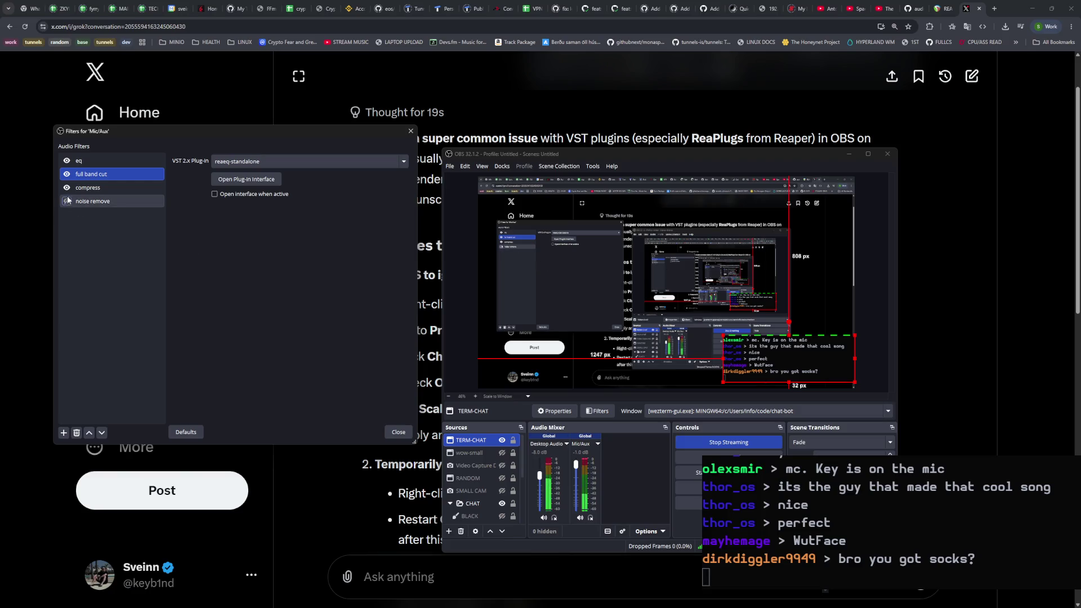
{"action": "left_click", "coordinate": [66, 188]}
{"action": "left_click", "coordinate": [66, 174]}
{"action": "left_click", "coordinate": [67, 160]}
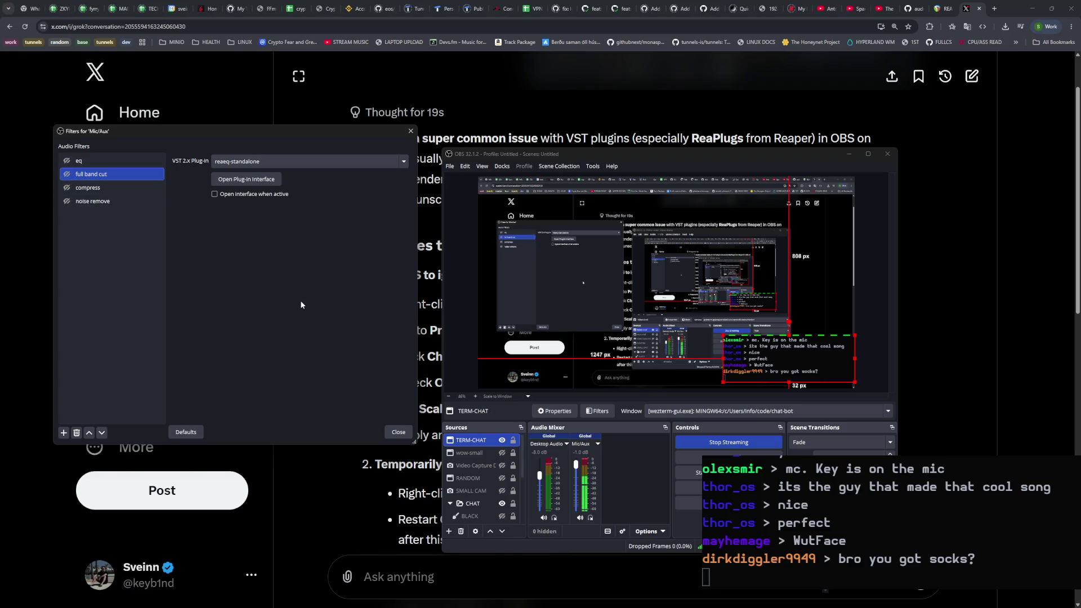
{"action": "left_click", "coordinate": [67, 161]}
{"action": "left_click", "coordinate": [67, 163]}
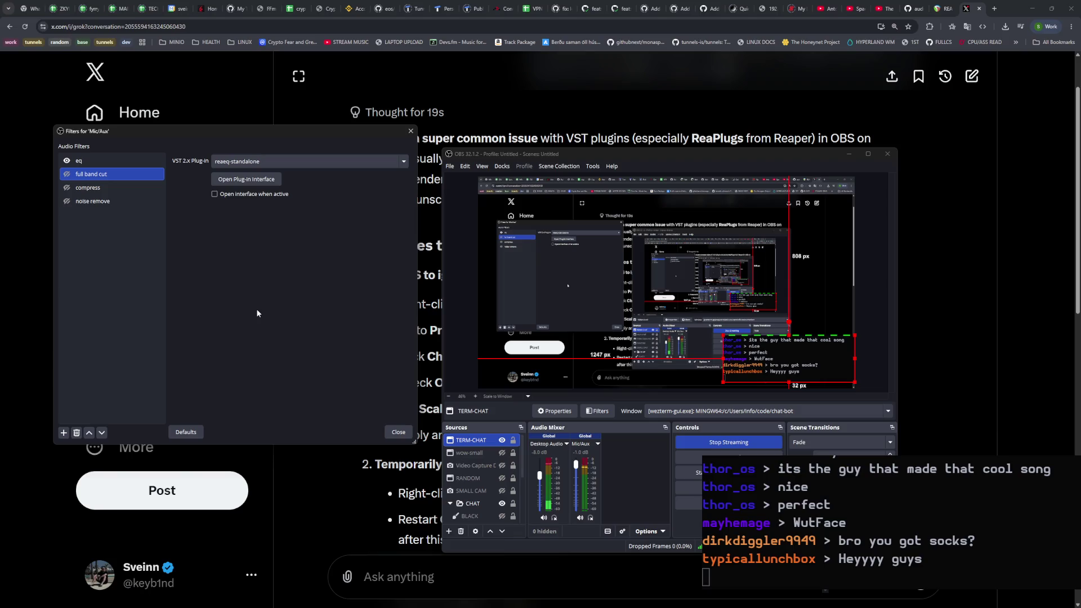
{"action": "left_click", "coordinate": [89, 162]}
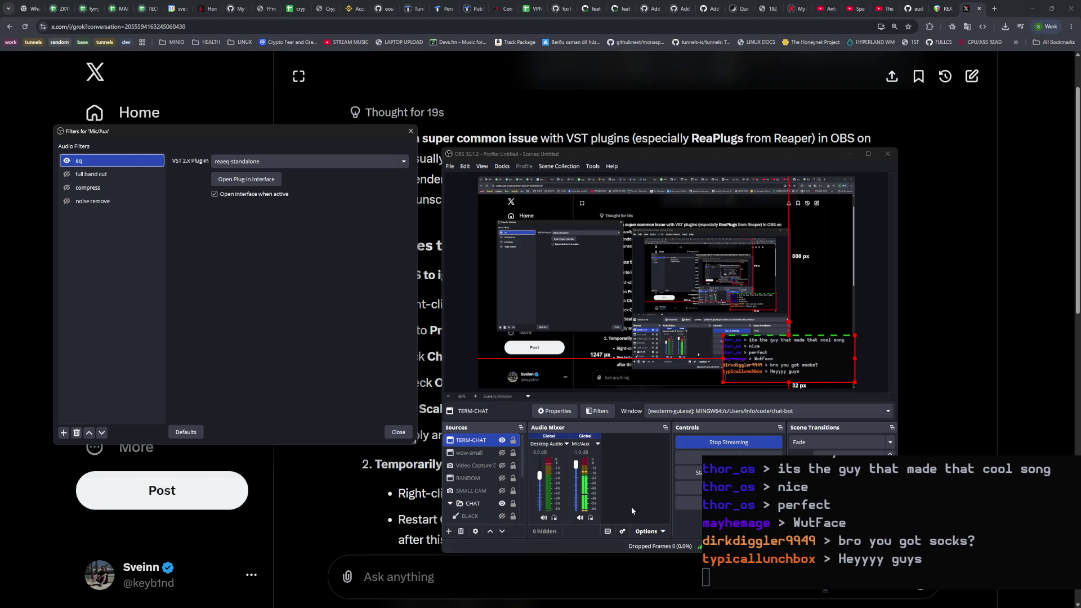
Step: Disable the eq filter and bring up the Mic/Aux Properties input device list
{"action": "left_click", "coordinate": [67, 161]}
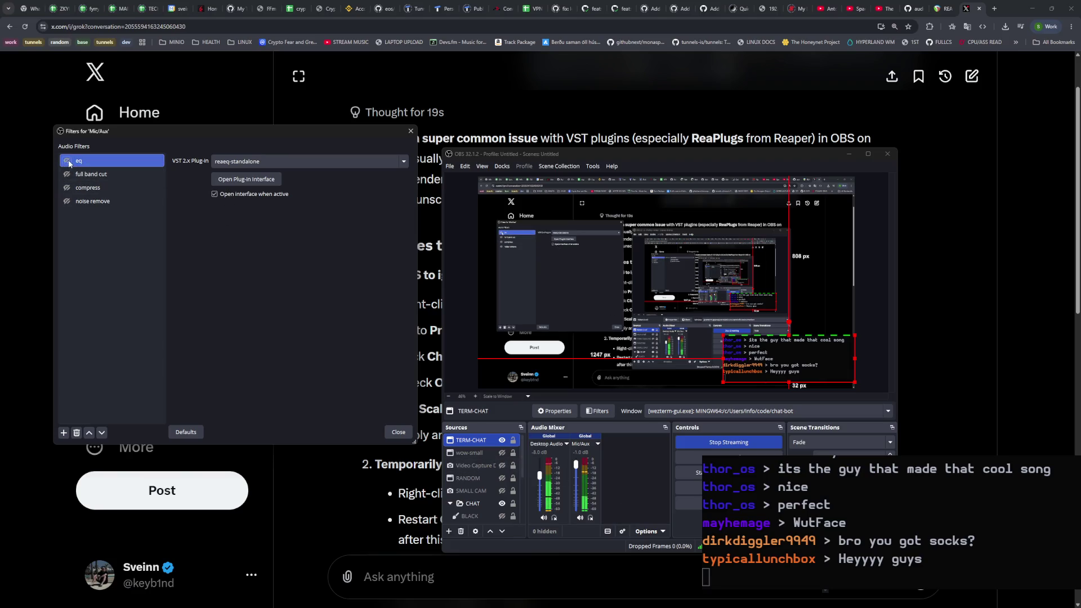
{"action": "left_click", "coordinate": [597, 445]}
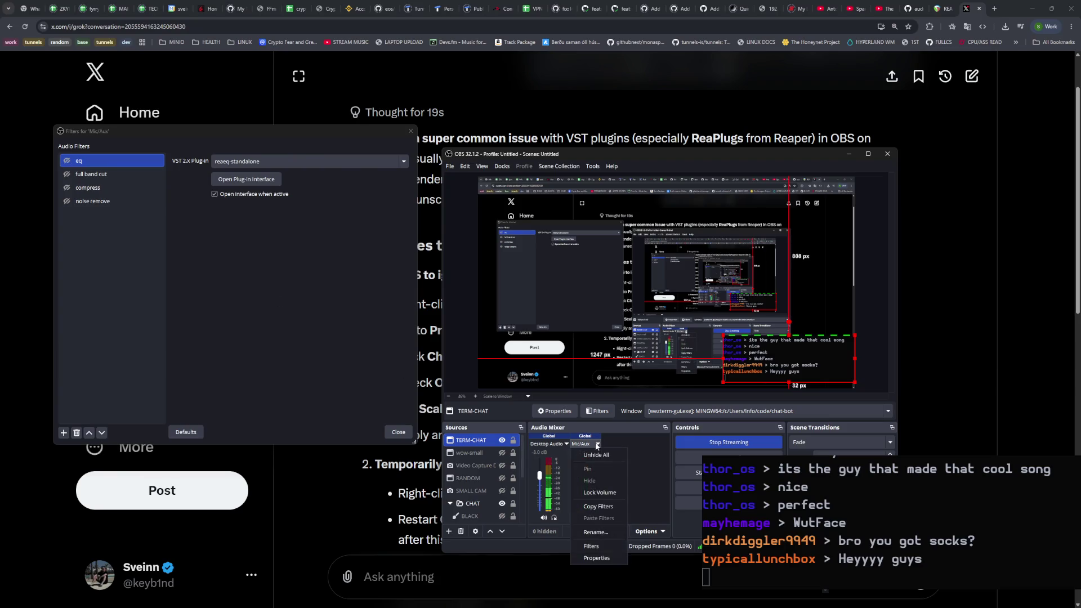
{"action": "left_click", "coordinate": [598, 558]}
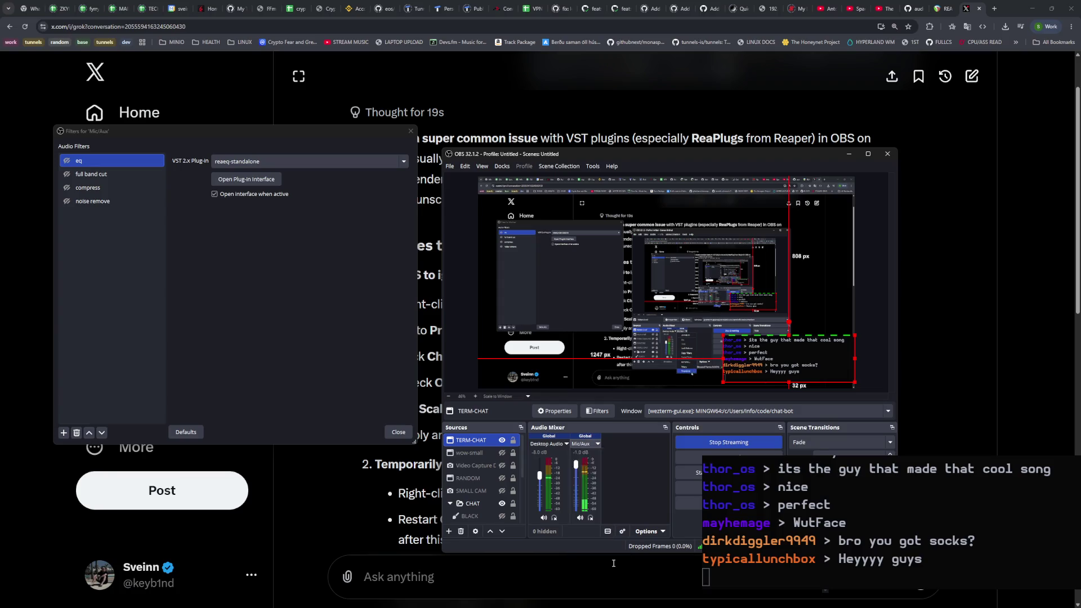
{"action": "left_click", "coordinate": [644, 253]}
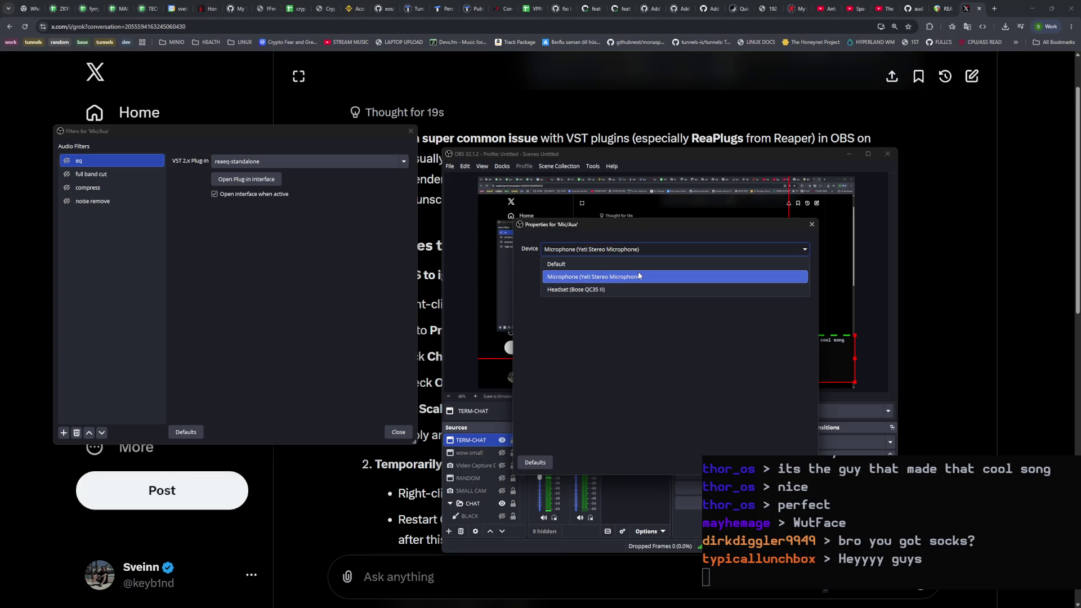
Step: Keep Microphone (Yeti Stereo Microphone) as the device, close Properties, and bring up Windows Settings with Win+I
{"action": "left_click", "coordinate": [638, 275]}
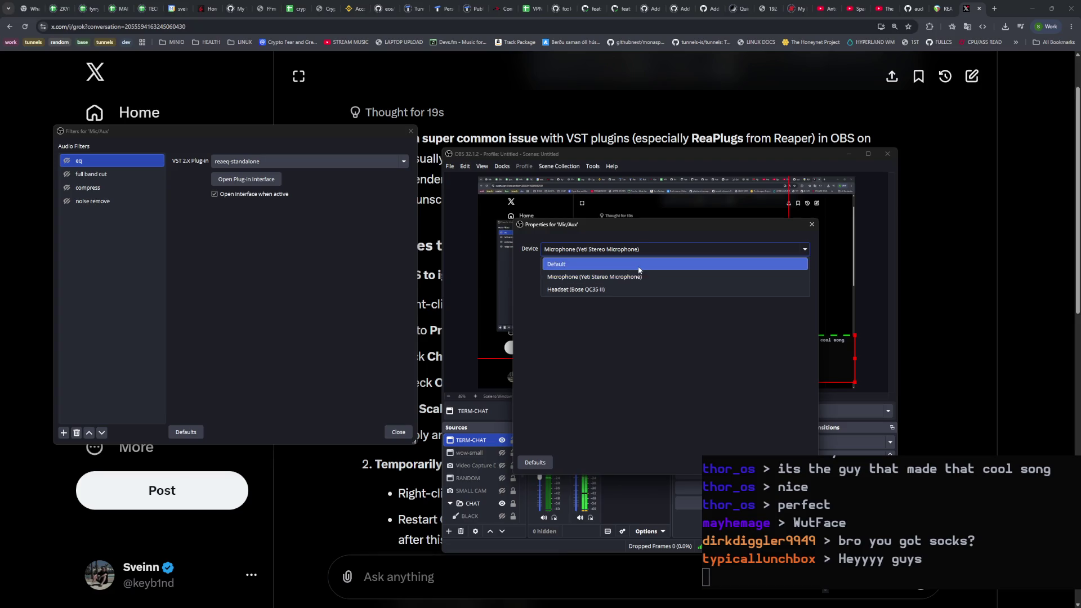
{"action": "key", "text": "Return"}
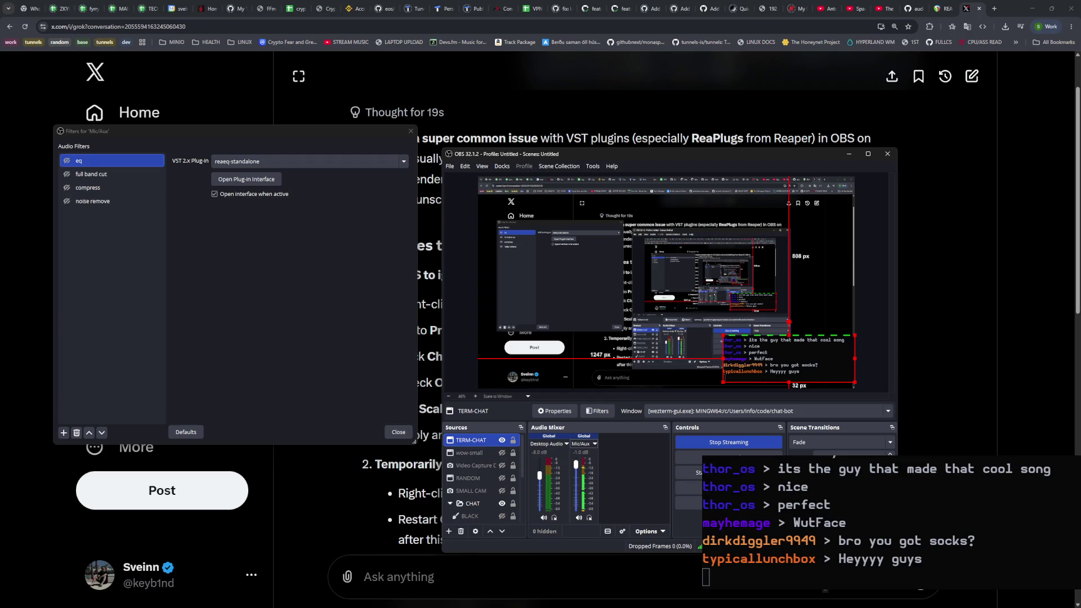
{"action": "key", "text": "super+i"}
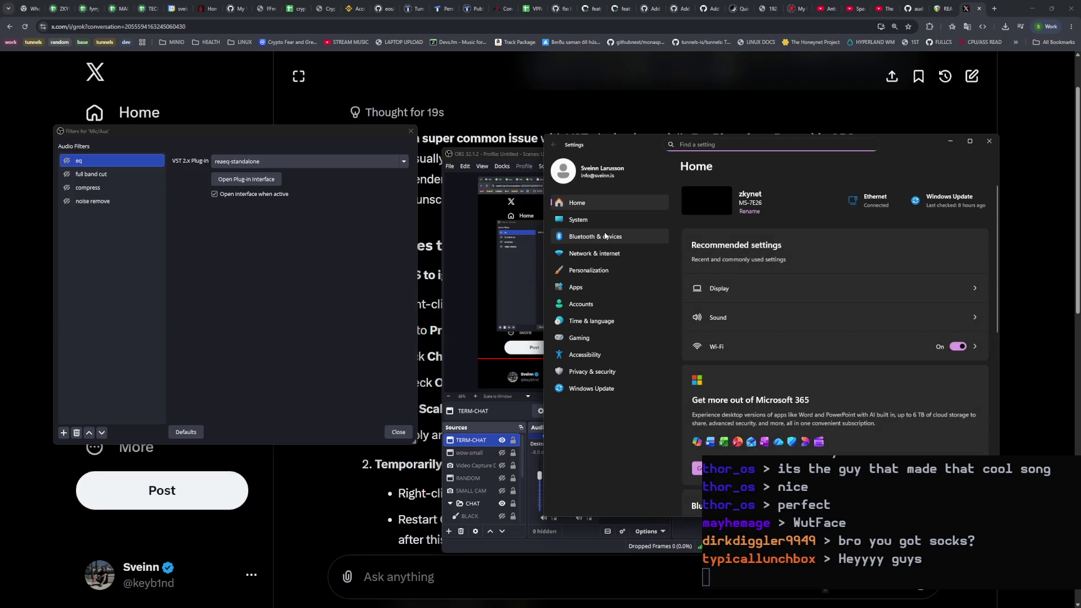
Step: In System > Sound, switch the default input to Headset, then back to Microphone, and close Settings
{"action": "left_click", "coordinate": [609, 219]}
{"action": "left_click", "coordinate": [788, 275]}
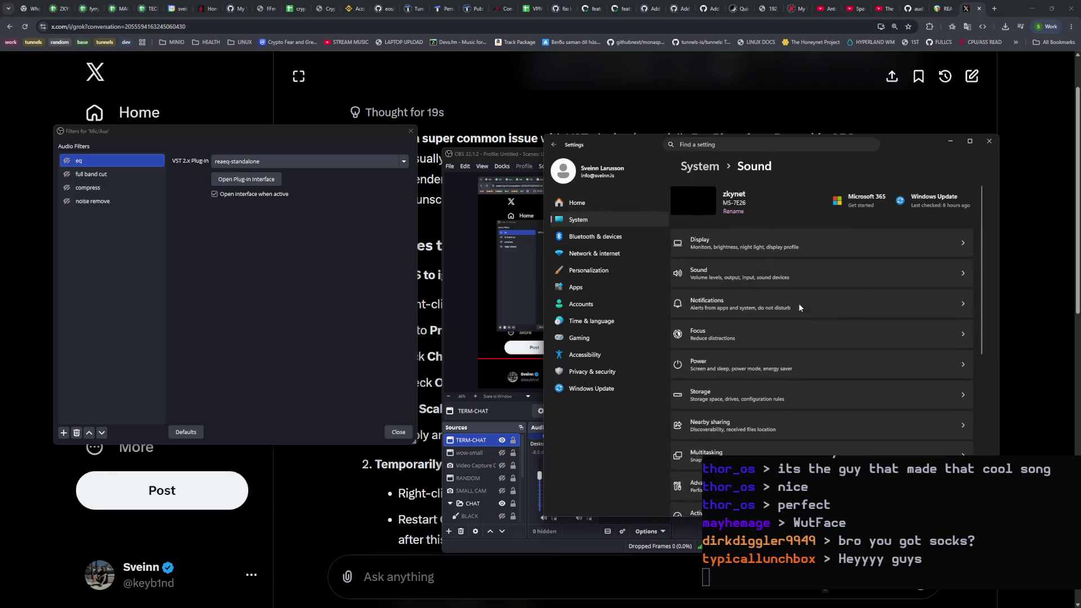
{"action": "scroll", "coordinate": [845, 325], "scroll_direction": "down", "scroll_amount": 5}
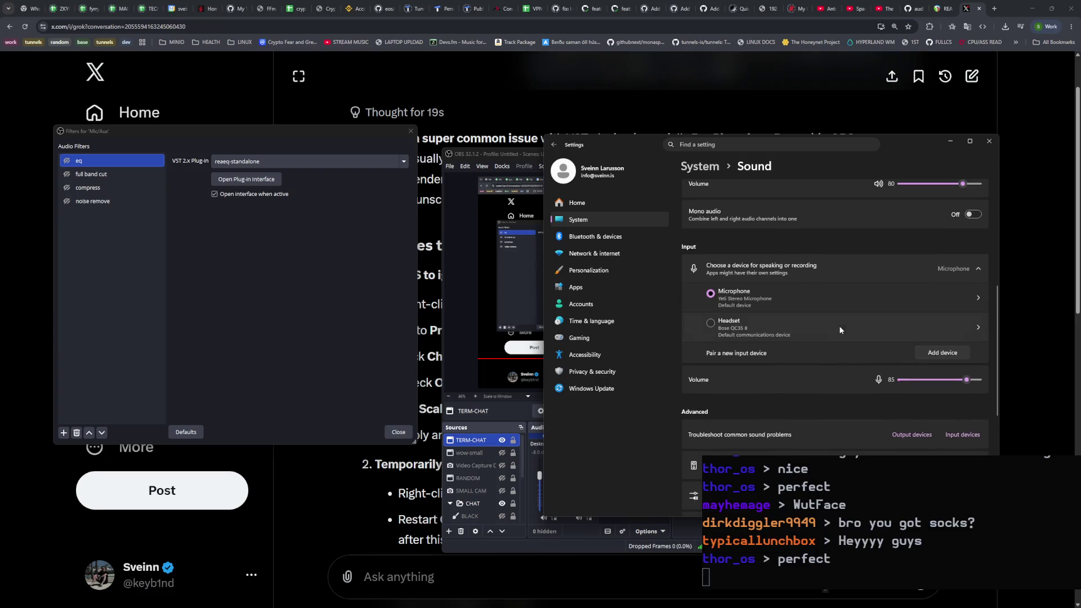
{"action": "left_click", "coordinate": [752, 324]}
{"action": "left_click", "coordinate": [754, 301]}
{"action": "left_click", "coordinate": [989, 141]}
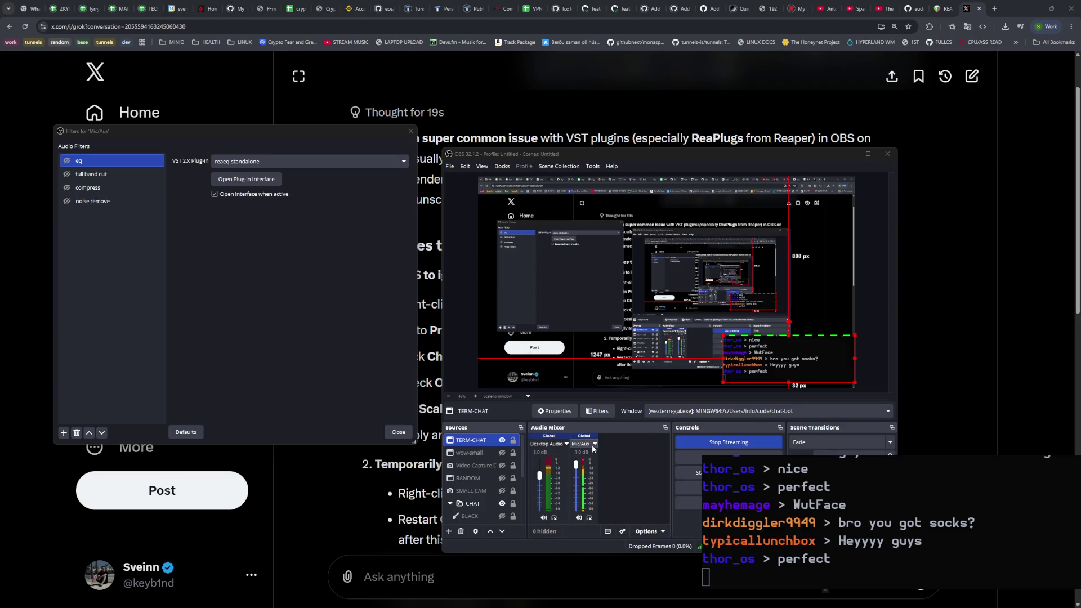
Step: Change the Mic/Aux device from Default to Microphone (Yeti Stereo Microphone) and return to the filters window
{"action": "left_click", "coordinate": [594, 445]}
{"action": "left_click", "coordinate": [597, 559]}
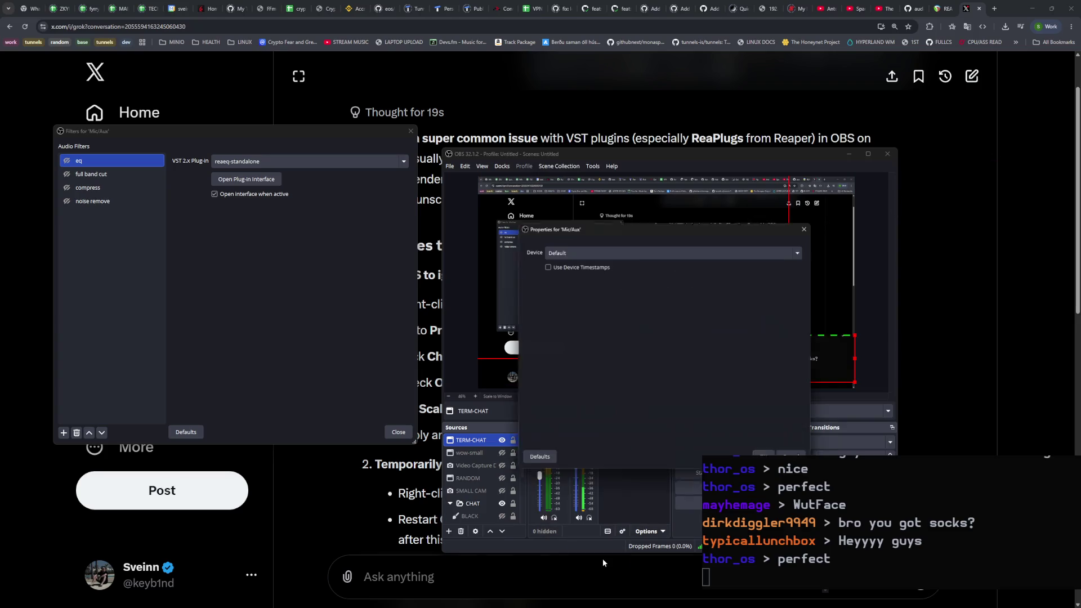
{"action": "left_click", "coordinate": [611, 250]}
{"action": "left_click", "coordinate": [610, 251]}
{"action": "left_click", "coordinate": [610, 251]}
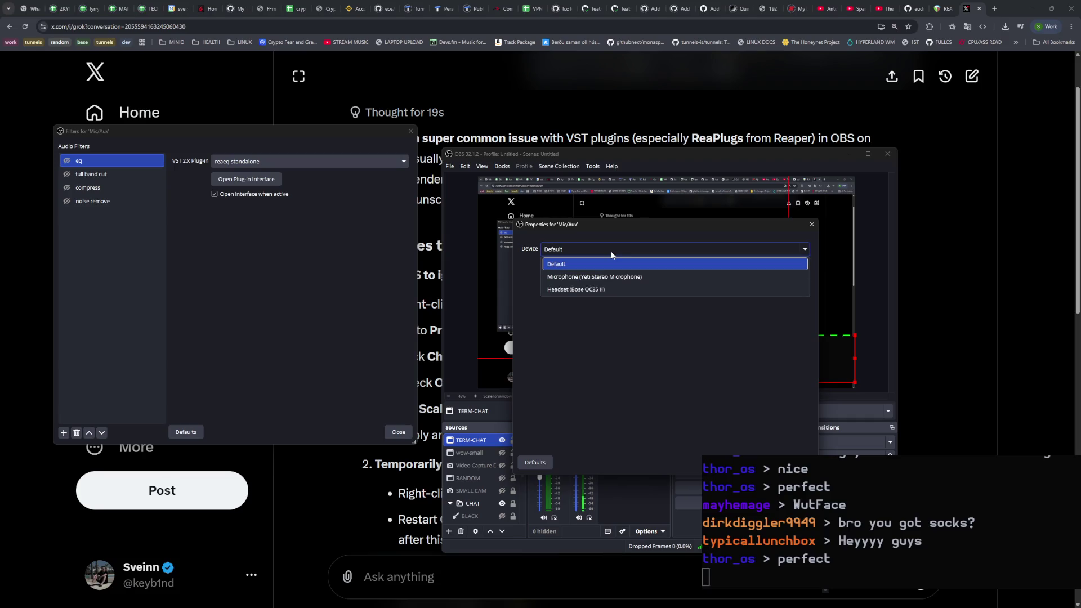
{"action": "left_click", "coordinate": [608, 279]}
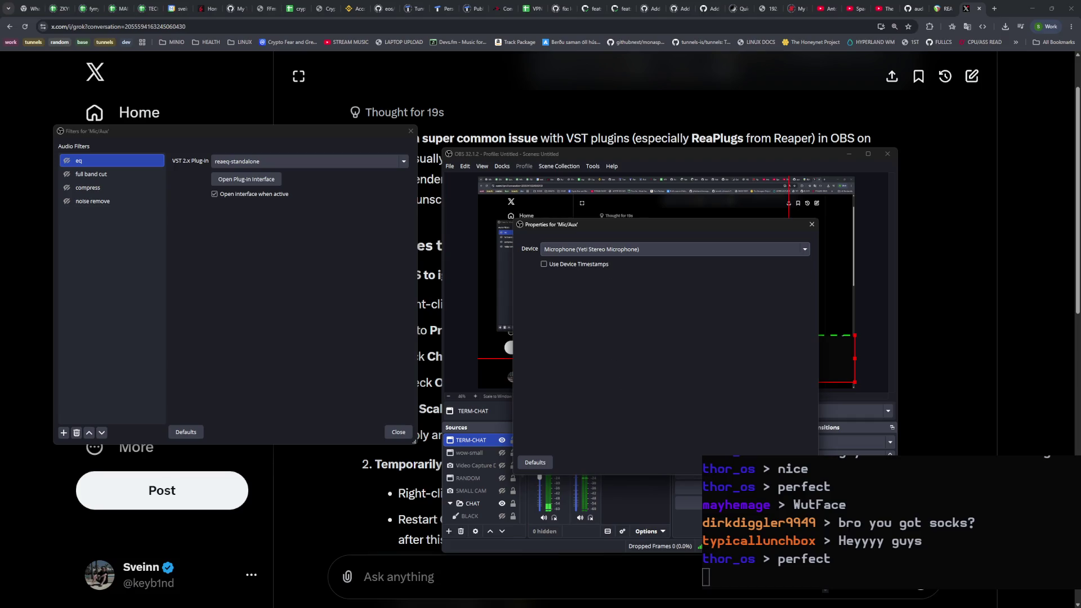
{"action": "key", "text": "Return"}
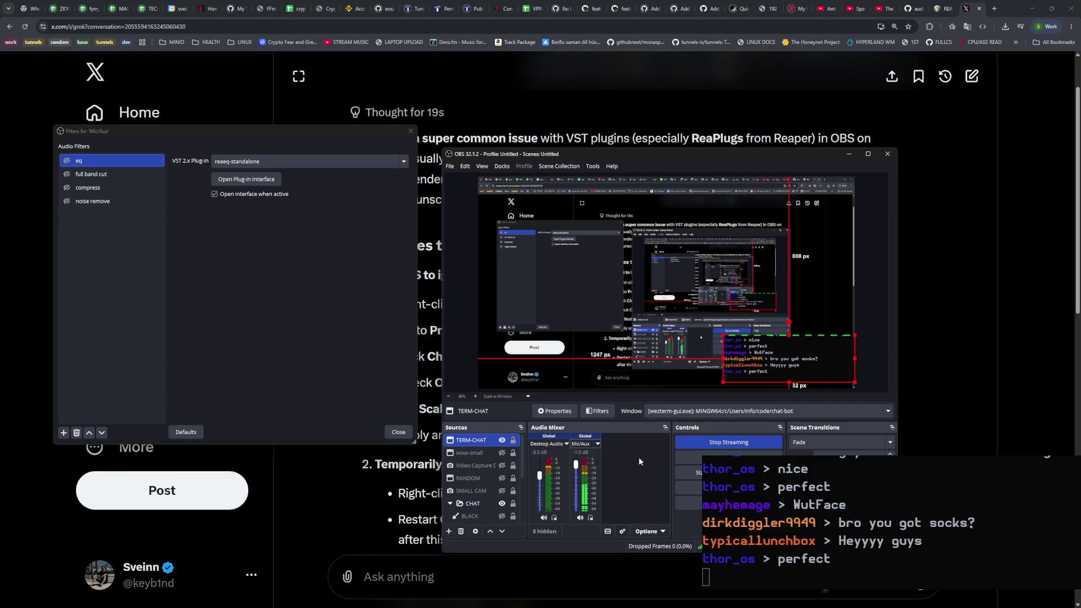
{"action": "left_click", "coordinate": [336, 343]}
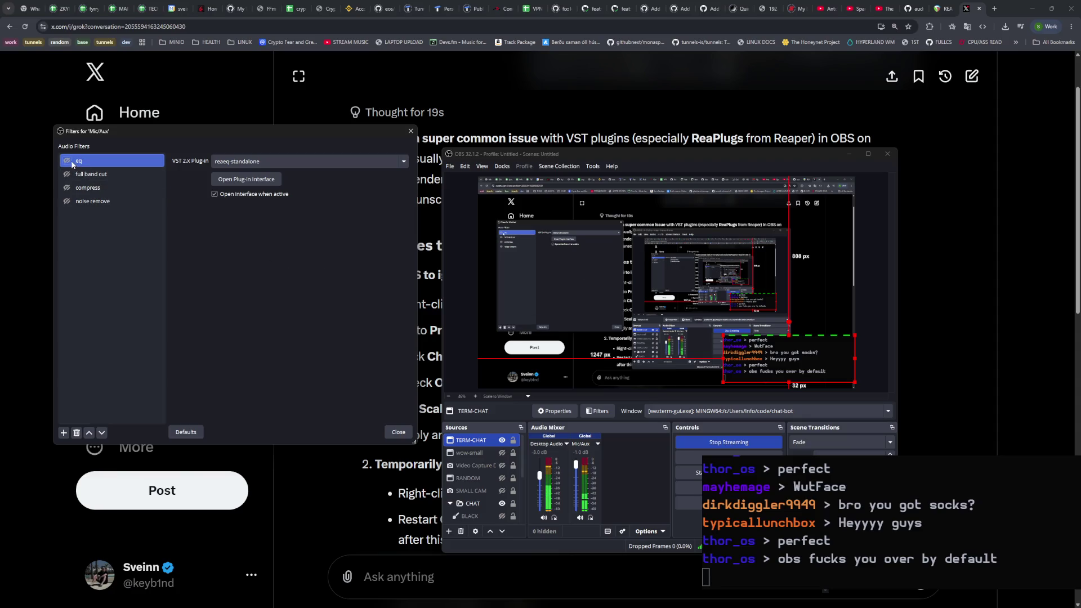
Step: Move the filters window aside and enable the eq, full band cut, compress and noise remove filters
{"action": "left_click_drag", "start_coordinate": [150, 130], "coordinate": [174, 175]}
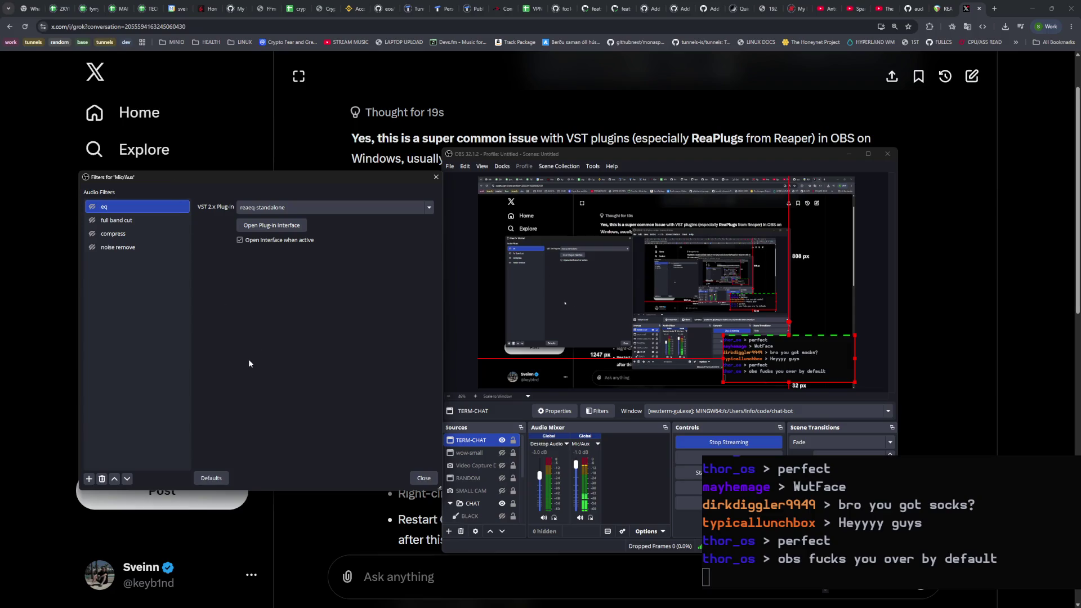
{"action": "left_click", "coordinate": [92, 206]}
{"action": "left_click", "coordinate": [91, 220]}
{"action": "left_click", "coordinate": [92, 234]}
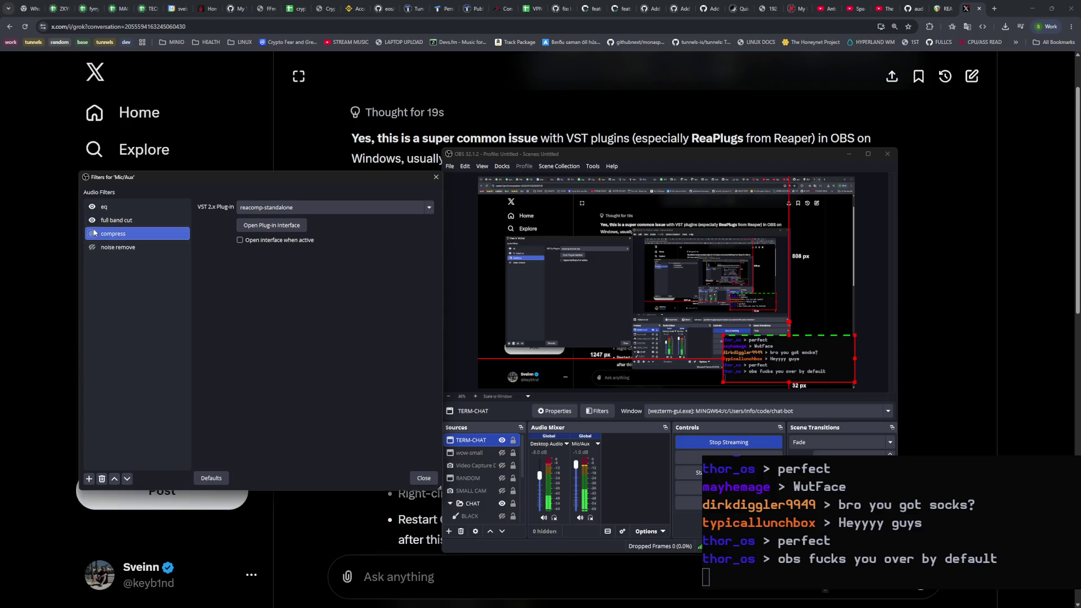
{"action": "left_click", "coordinate": [92, 247]}
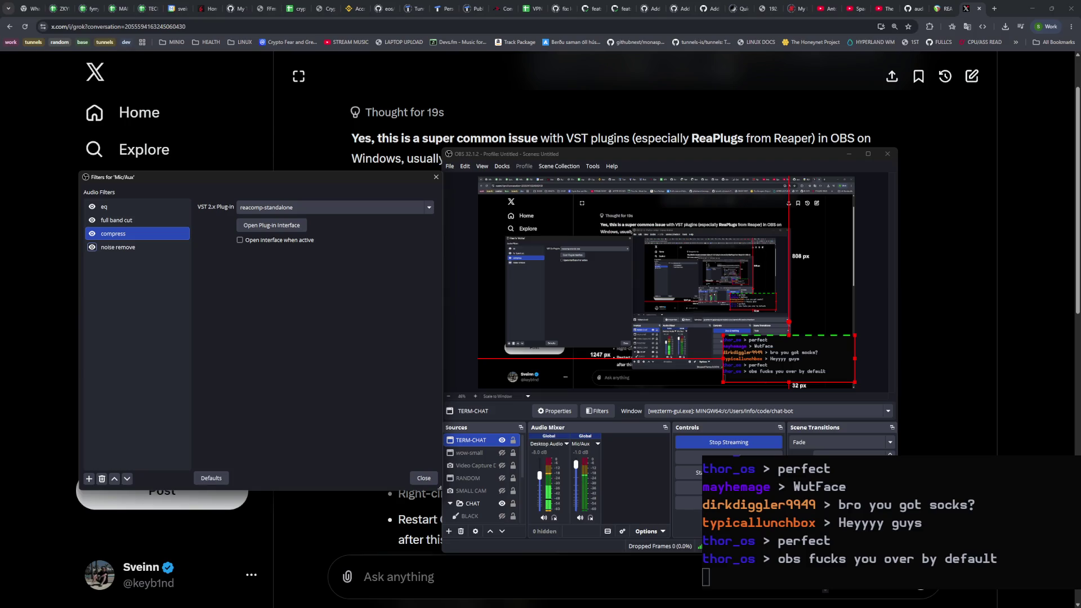
Step: Disable all four Mic/Aux filters to hear the chain turned off
{"action": "left_click", "coordinate": [112, 221]}
{"action": "left_click", "coordinate": [92, 207]}
{"action": "left_click", "coordinate": [91, 220]}
{"action": "left_click", "coordinate": [91, 233]}
{"action": "left_click", "coordinate": [92, 247]}
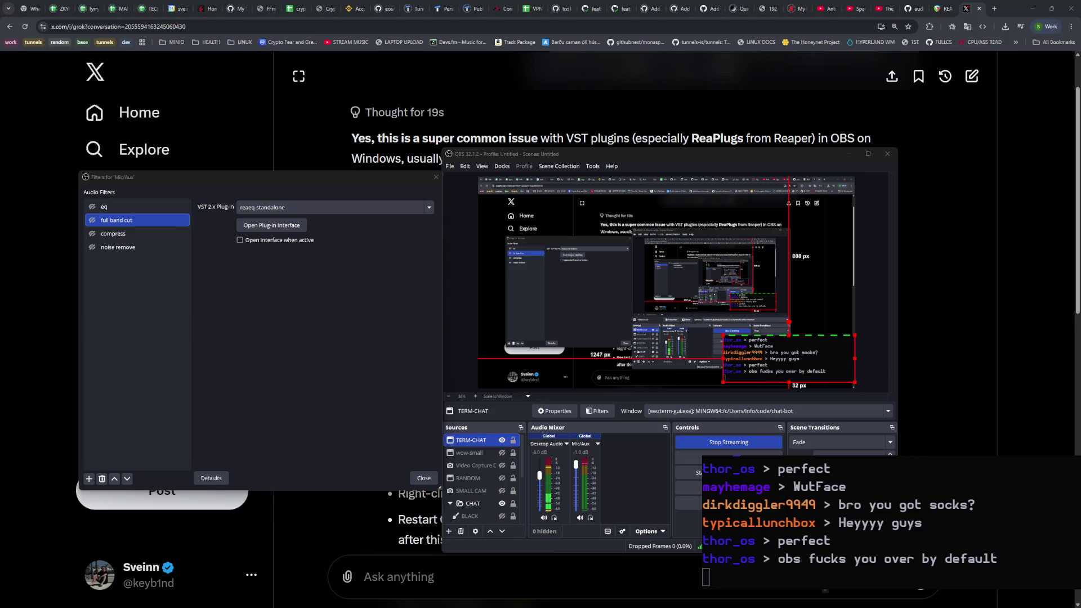
Step: Re-enable all four filters and nudge the filters window slightly left
{"action": "left_click", "coordinate": [91, 207]}
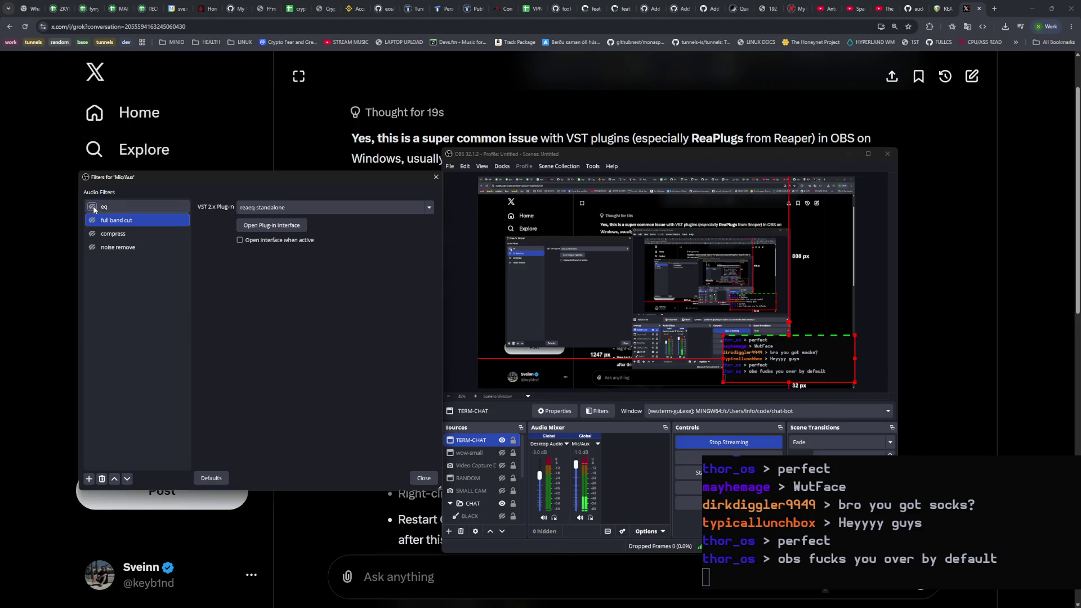
{"action": "left_click", "coordinate": [92, 220]}
{"action": "left_click", "coordinate": [92, 234]}
{"action": "left_click", "coordinate": [92, 247]}
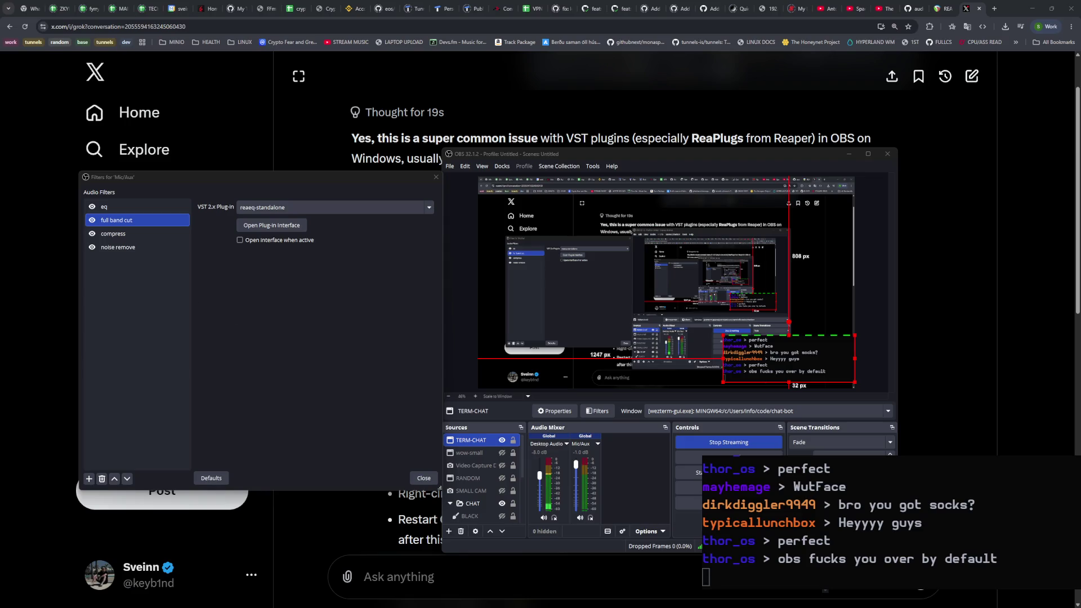
{"action": "left_click", "coordinate": [331, 301]}
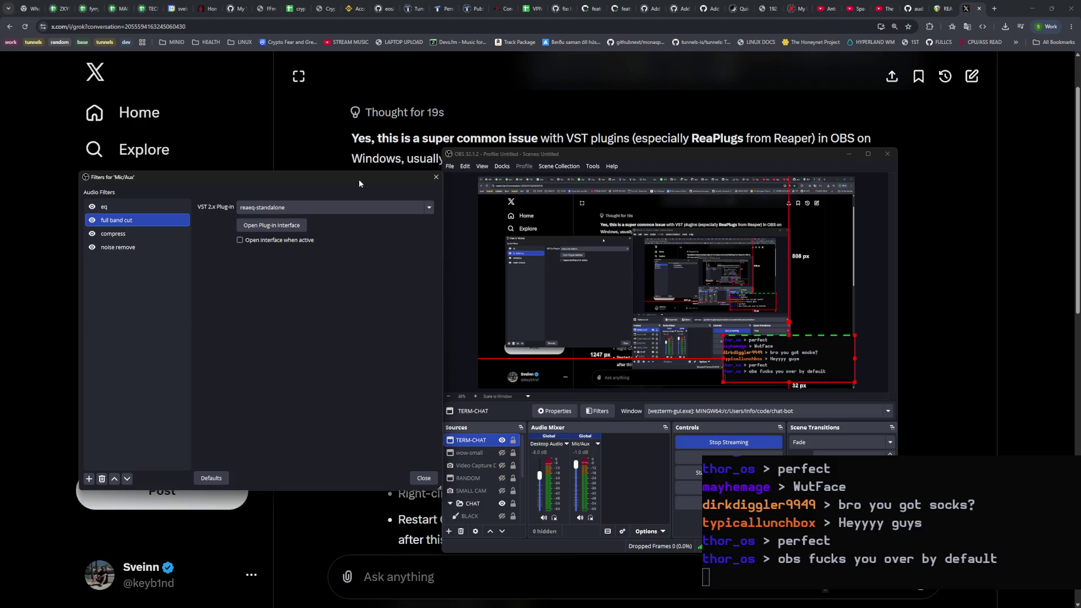
{"action": "left_click_drag", "start_coordinate": [359, 184], "coordinate": [357, 184]}
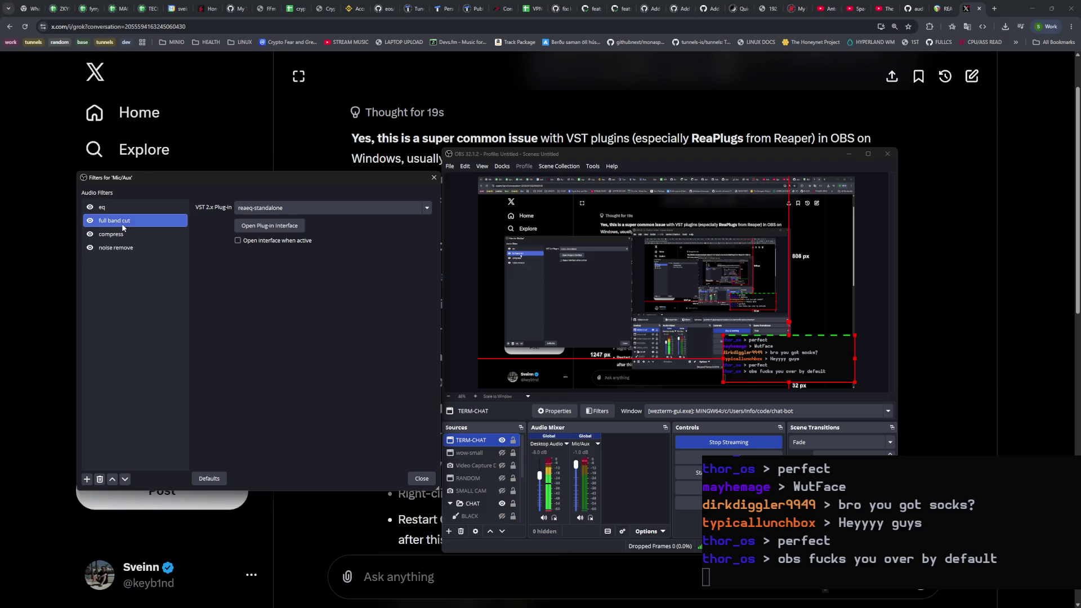
Step: In the full band cut ReaEQ, lower the high-pass band's cutoff to about 55 Hz
{"action": "left_click", "coordinate": [248, 227]}
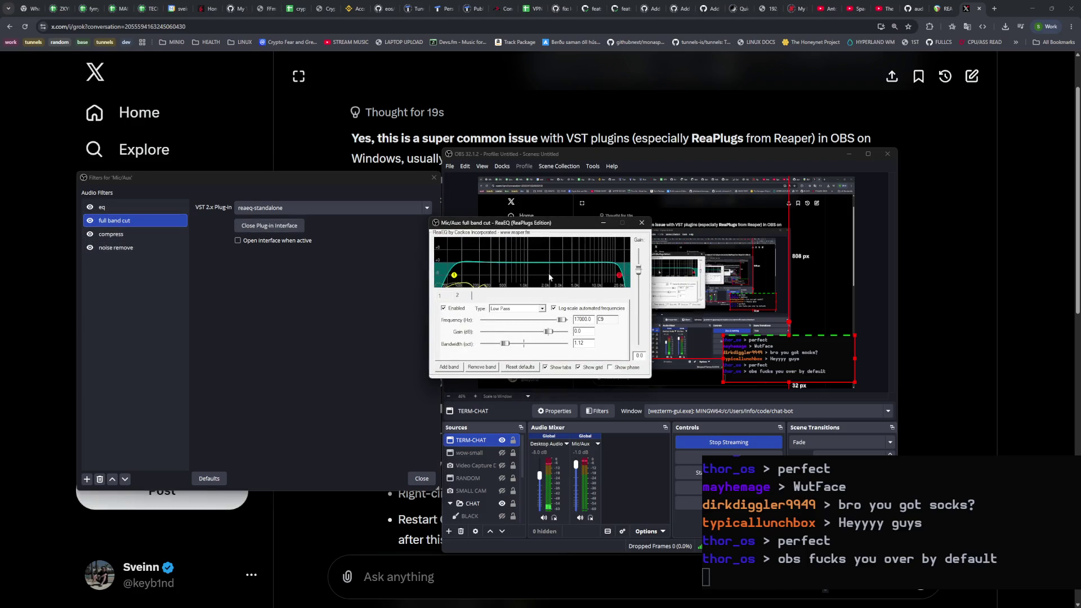
{"action": "left_click", "coordinate": [454, 275]}
{"action": "left_click_drag", "start_coordinate": [454, 276], "coordinate": [453, 271]}
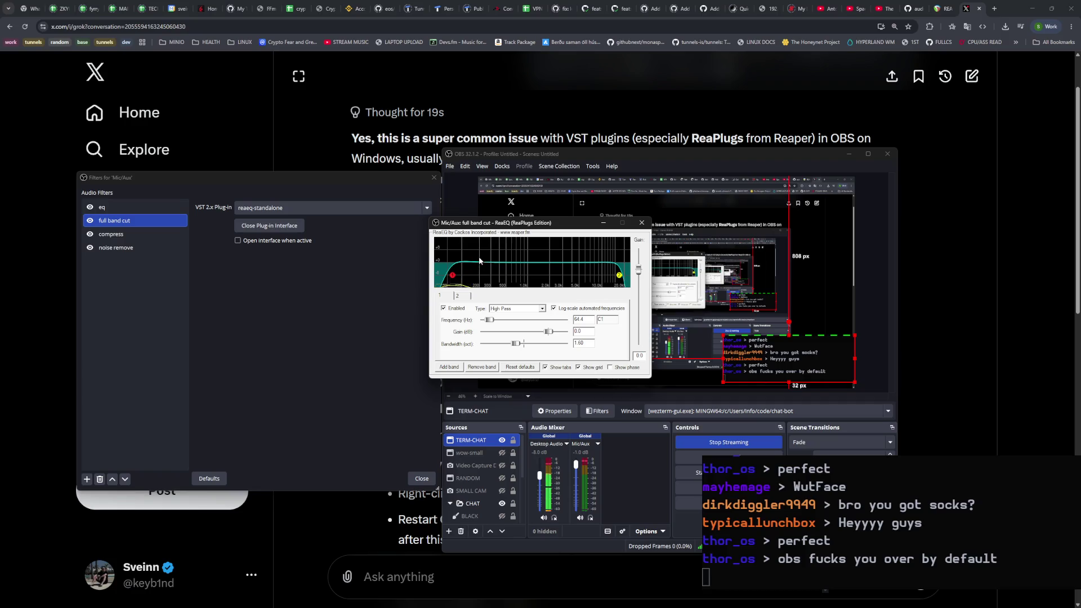
Step: Add a third EQ band and position it at 124.7 Hz with a 1.8 dB boost
{"action": "right_click", "coordinate": [545, 259]}
{"action": "left_click", "coordinate": [567, 262]}
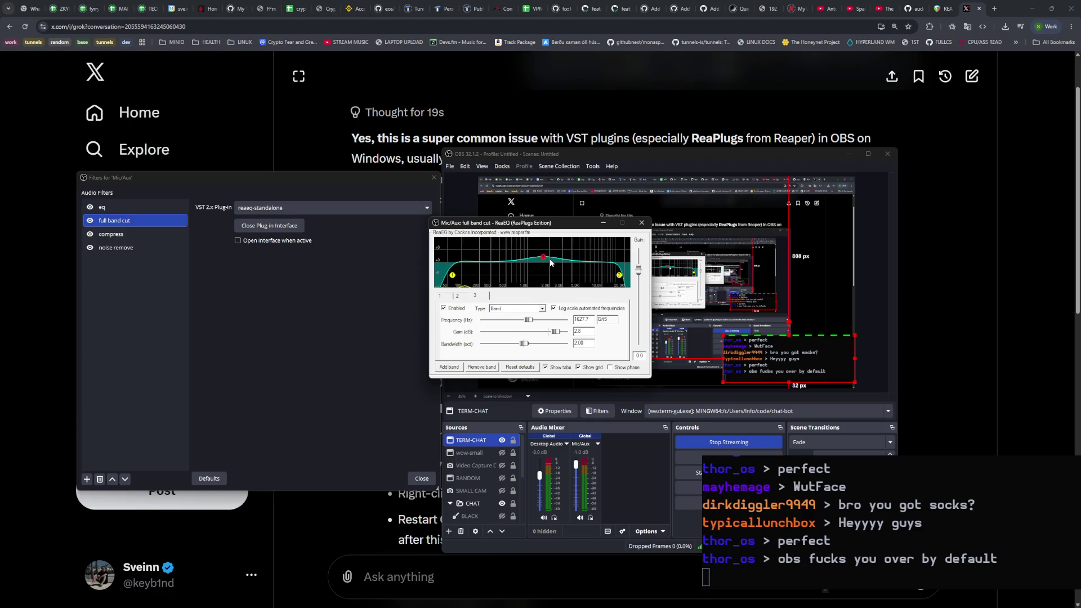
{"action": "mouse_move", "coordinate": [544, 259]}
{"action": "left_click_drag", "start_coordinate": [543, 258], "coordinate": [469, 258]}
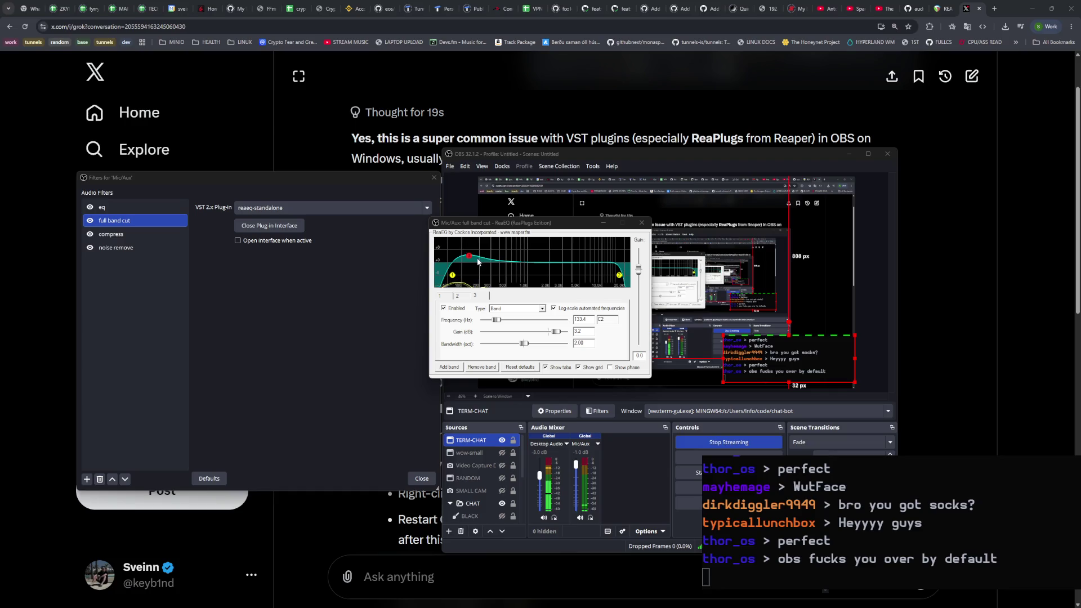
{"action": "left_click_drag", "start_coordinate": [469, 256], "coordinate": [470, 260]}
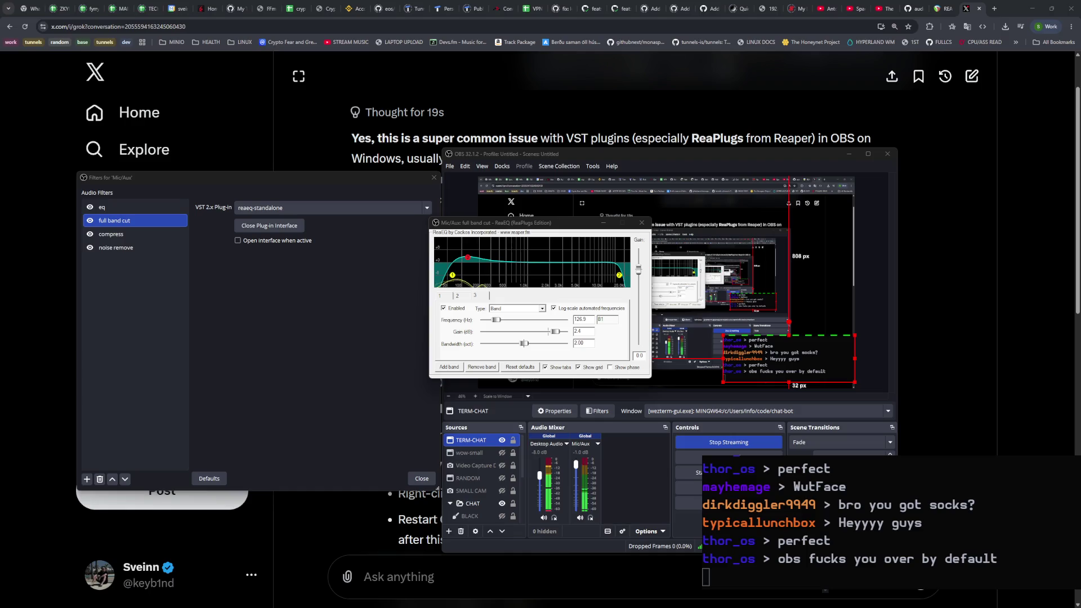
{"action": "left_click_drag", "start_coordinate": [467, 258], "coordinate": [467, 260]}
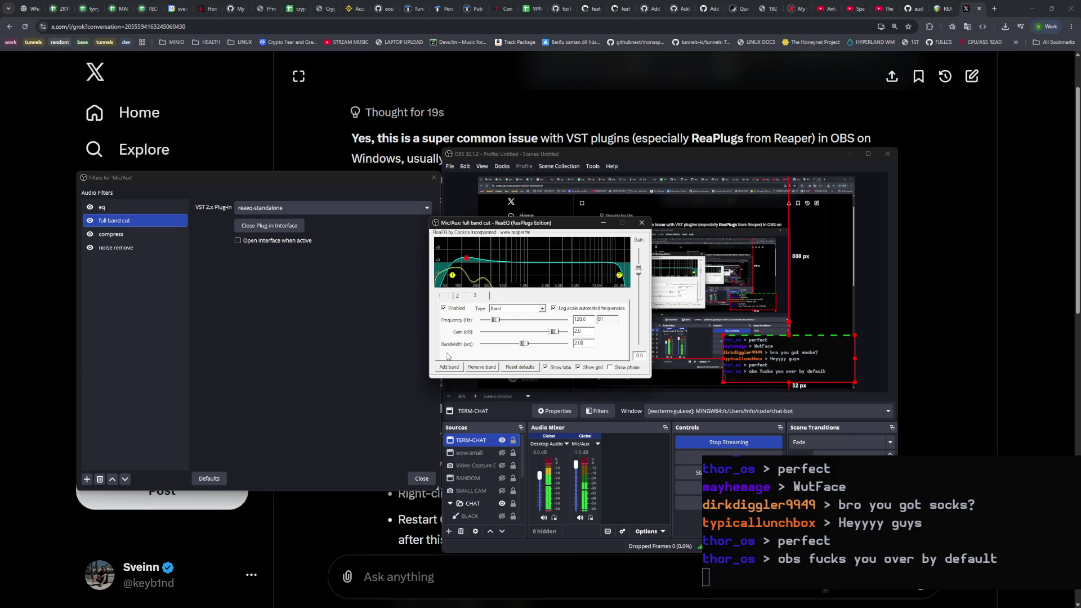
Step: Delete that red band and close the full band cut plugin window
{"action": "right_click", "coordinate": [467, 259]}
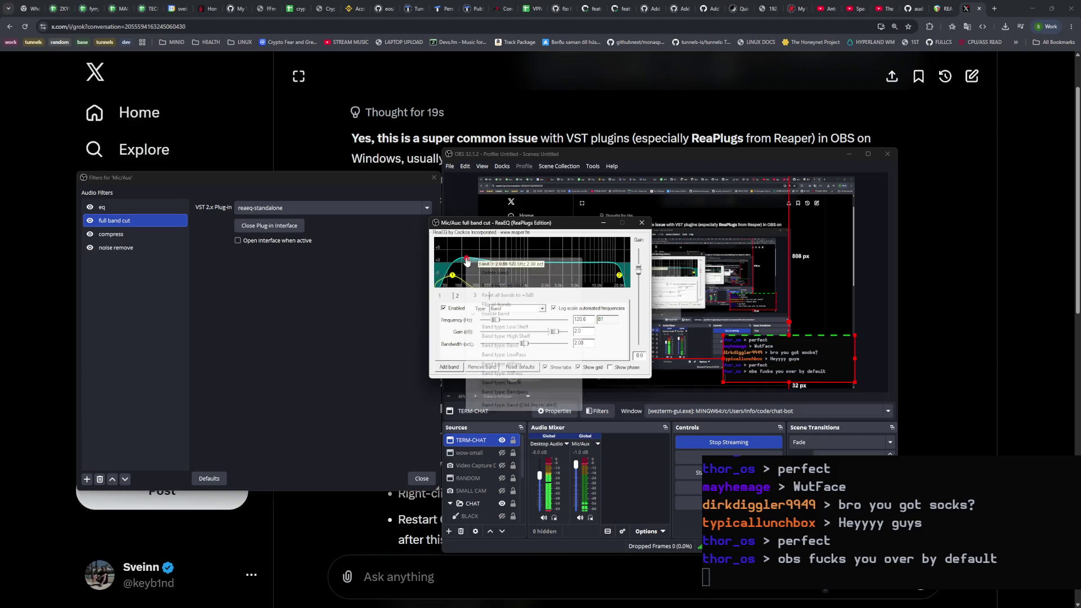
{"action": "left_click", "coordinate": [491, 273]}
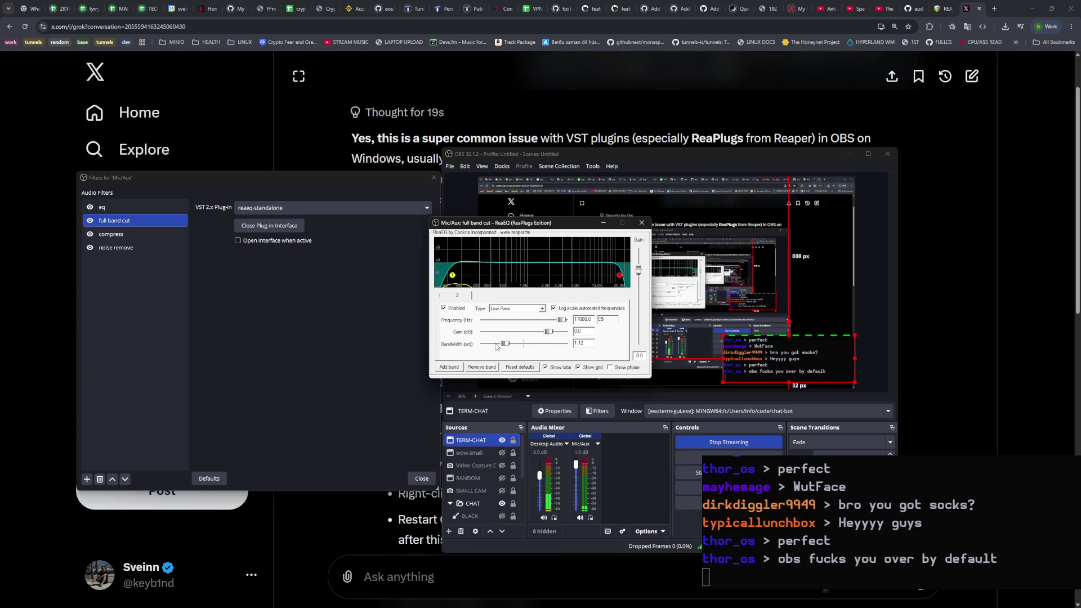
{"action": "left_click", "coordinate": [645, 226]}
{"action": "left_click", "coordinate": [138, 207]}
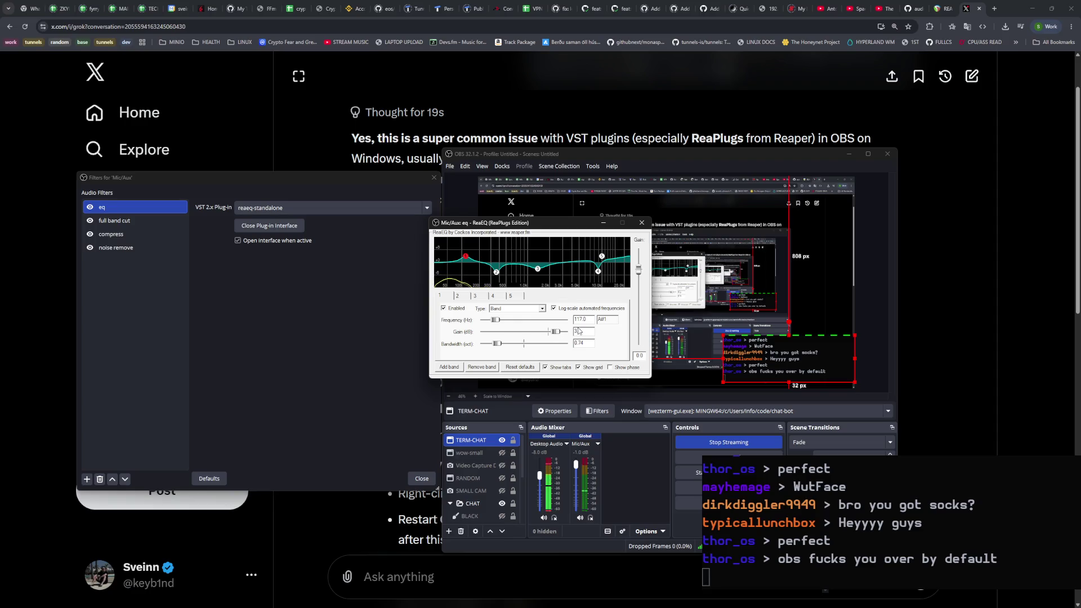
Step: Raise band 1's gain at 117 Hz in the eq ReaEQ and start typing 5 dB into Gain
{"action": "mouse_move", "coordinate": [467, 260]}
{"action": "left_click_drag", "start_coordinate": [557, 335], "coordinate": [559, 336]}
{"action": "left_click", "coordinate": [586, 334]}
{"action": "key", "text": "BackSpace"}
{"action": "key", "text": "BackSpace"}
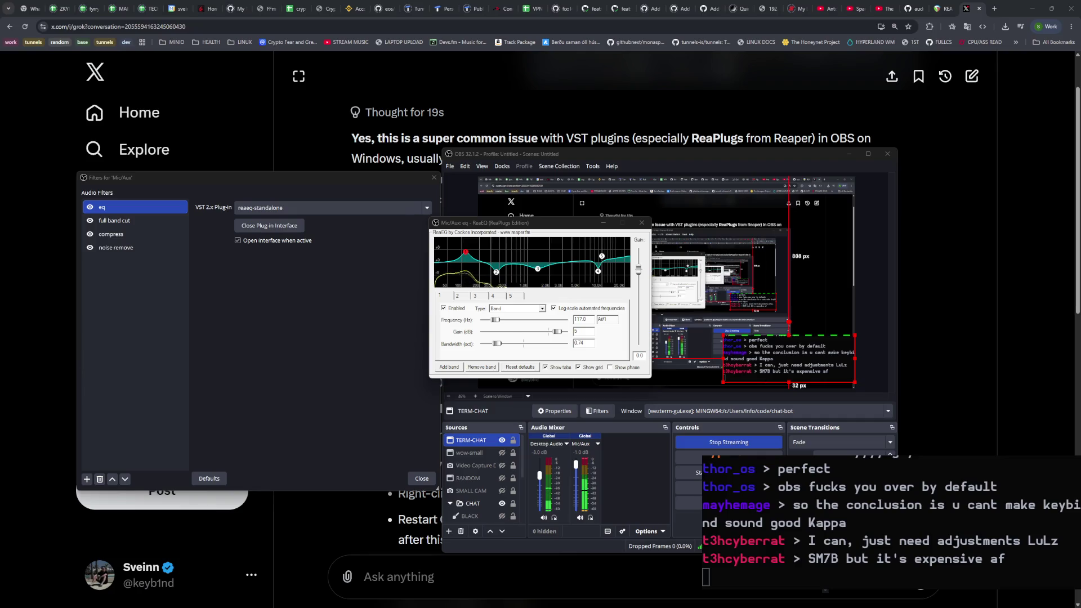
Step: Open a new blank Chrome tab with Ctrl+T
{"action": "key", "text": "ctrl+t"}
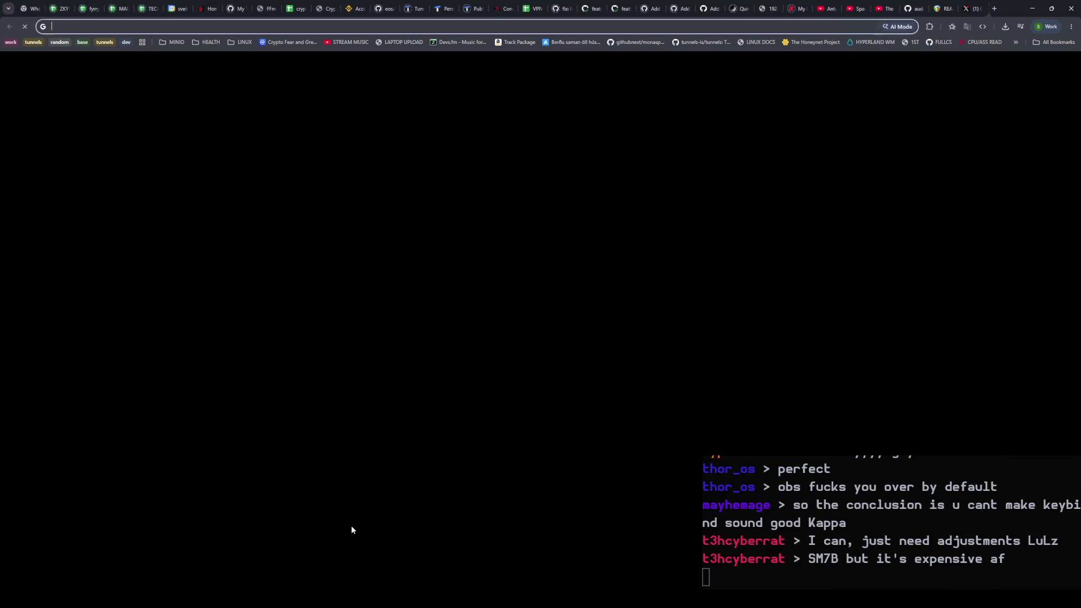
Step: Search SM7B, check the Shure SM7B's 89.990 kr. price on hljodfaerahusid.is, then go back
{"action": "type", "text": "SM7B"}
{"action": "key", "text": "Return"}
{"action": "left_click", "coordinate": [171, 225]}
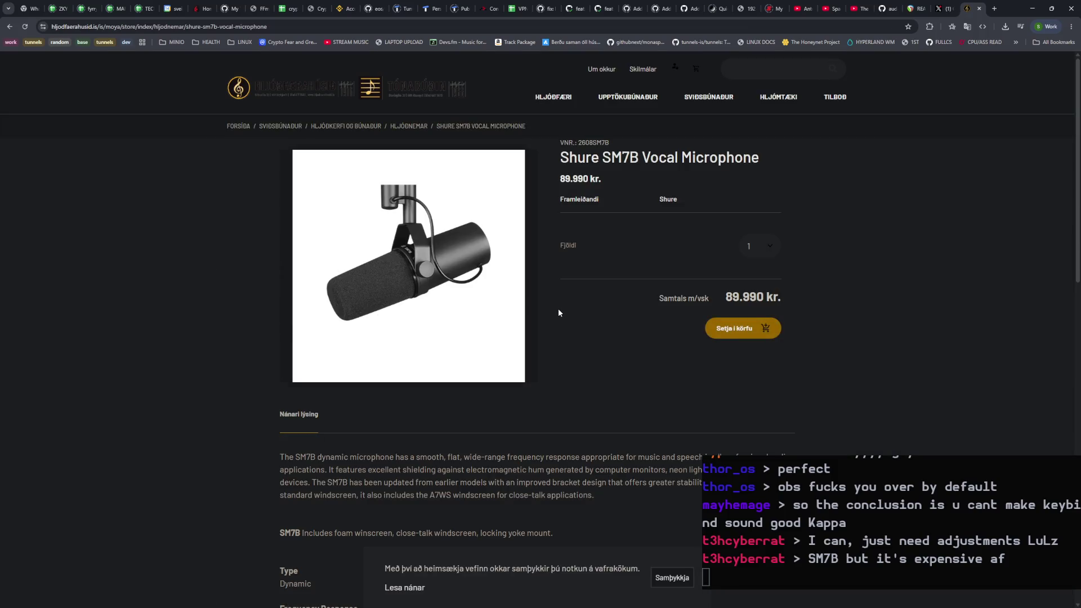
{"action": "left_click_drag", "start_coordinate": [766, 292], "coordinate": [724, 297]}
{"action": "scroll", "coordinate": [596, 383], "scroll_direction": "down", "scroll_amount": 5}
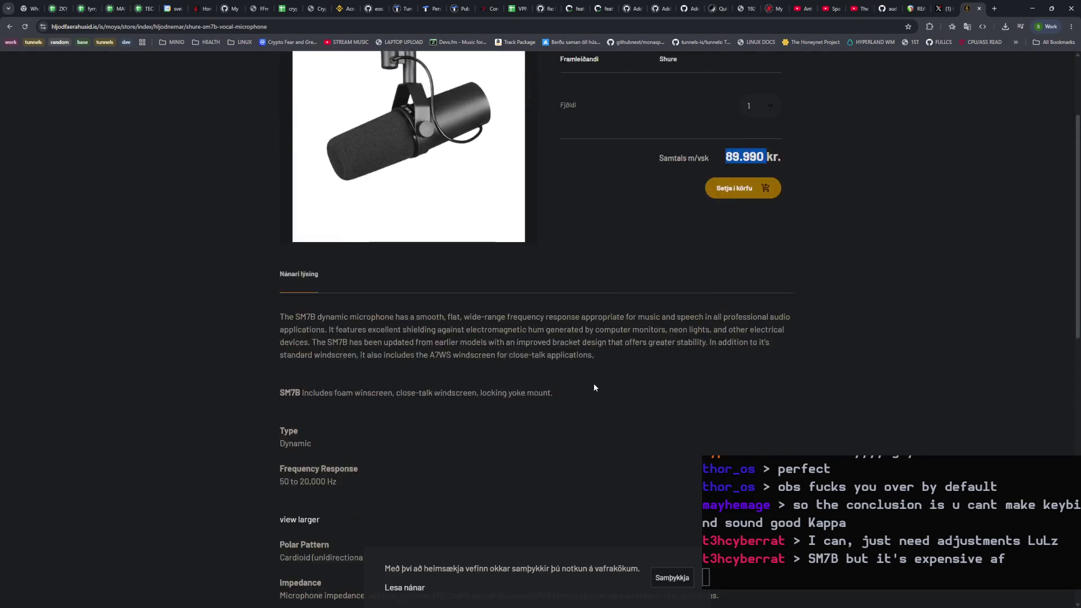
{"action": "scroll", "coordinate": [593, 385], "scroll_direction": "up", "scroll_amount": 5}
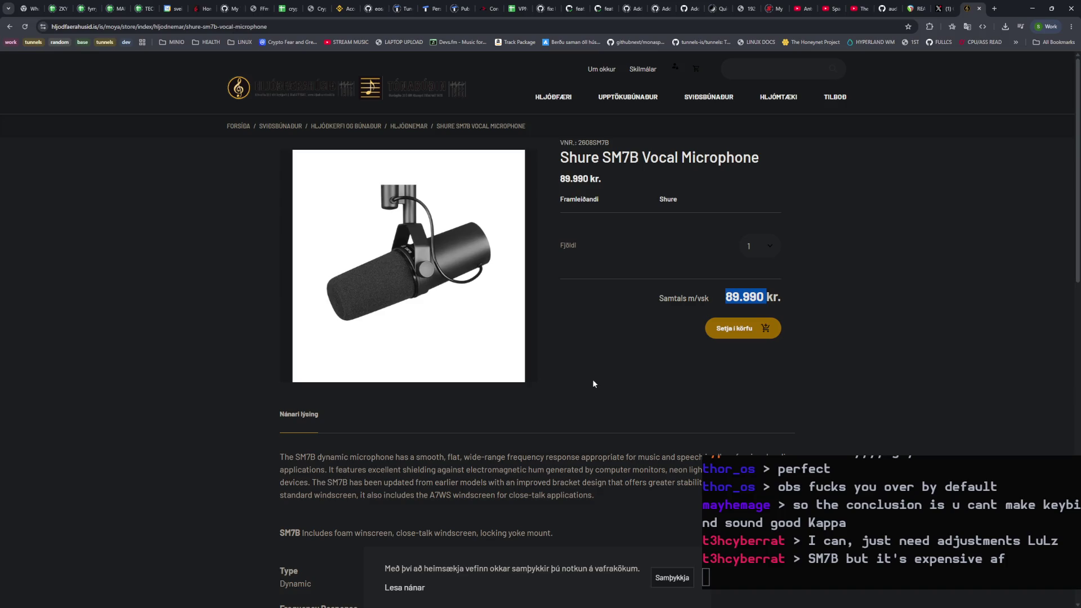
{"action": "left_click", "coordinate": [592, 380]}
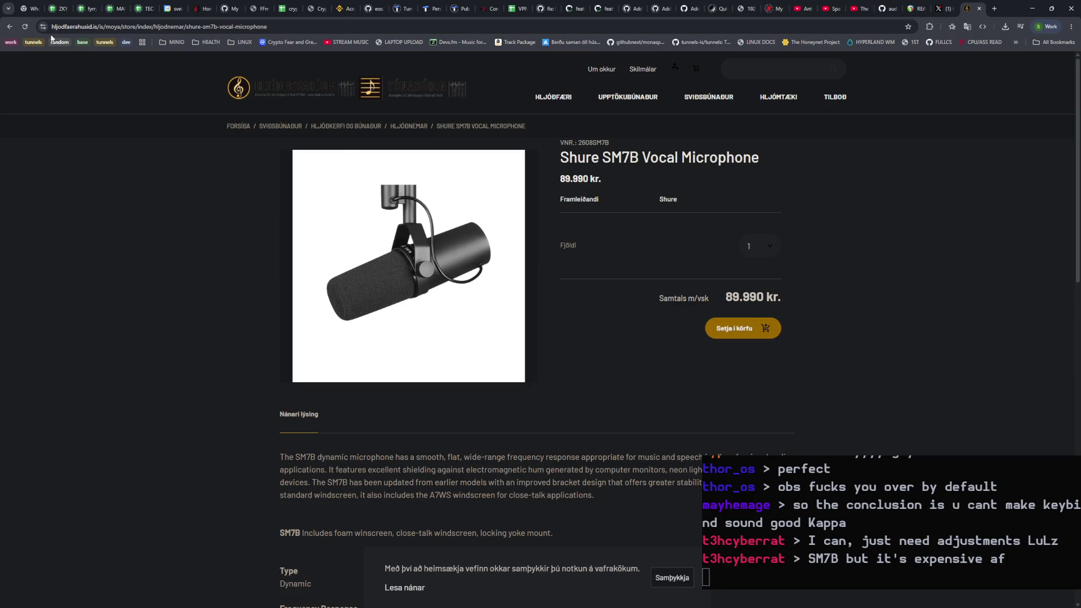
{"action": "left_click", "coordinate": [10, 26]}
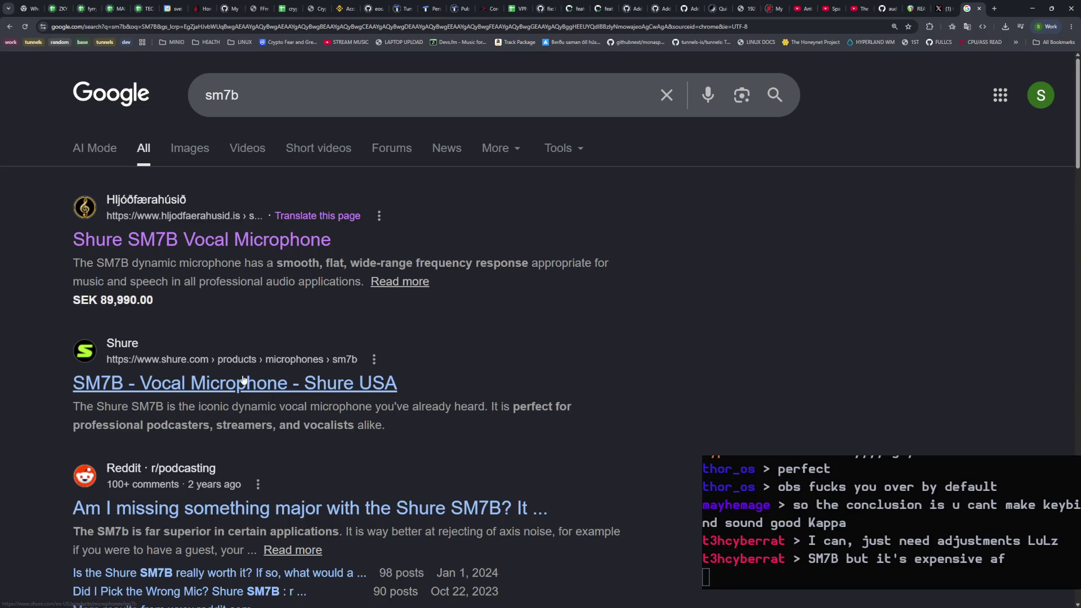
Step: Search Google for amazon and open Amazon.co.uk
{"action": "left_click", "coordinate": [196, 33]}
{"action": "type", "text": "amazon"}
{"action": "key", "text": "Return"}
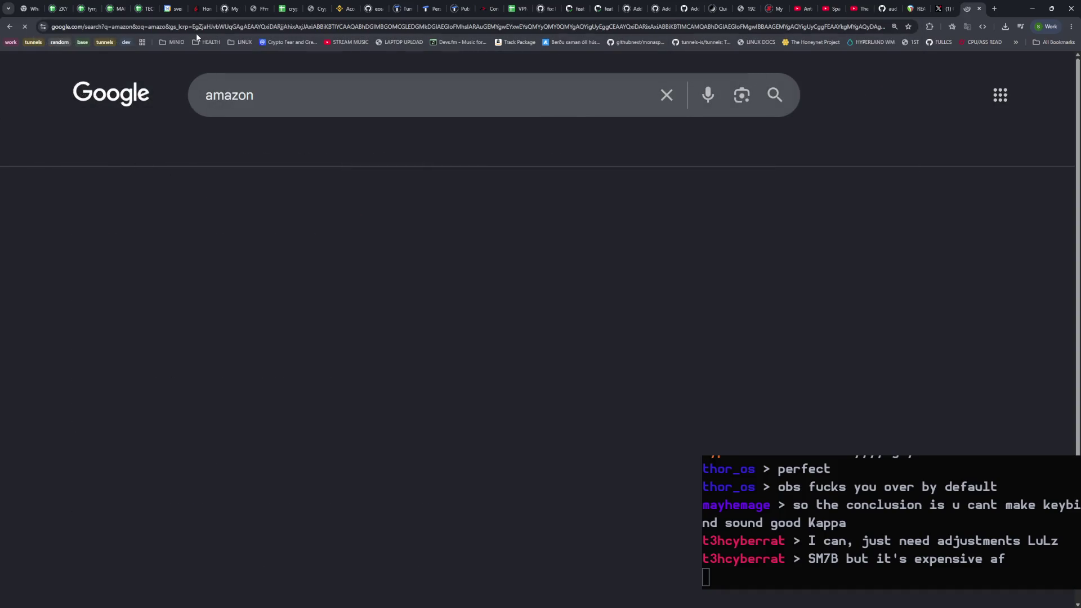
{"action": "left_click", "coordinate": [127, 256]}
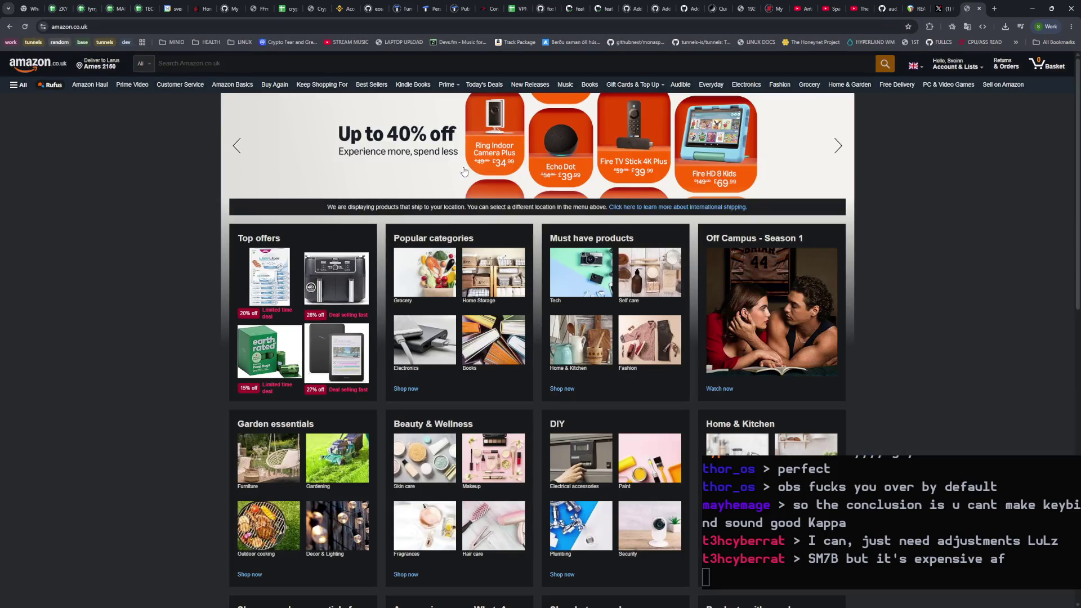
Step: Search Amazon for SM7B, view the £345 Shure SM7B listing's box photo, then return to X
{"action": "left_click", "coordinate": [261, 71]}
{"action": "type", "text": "SM7B"}
{"action": "key", "text": "Return"}
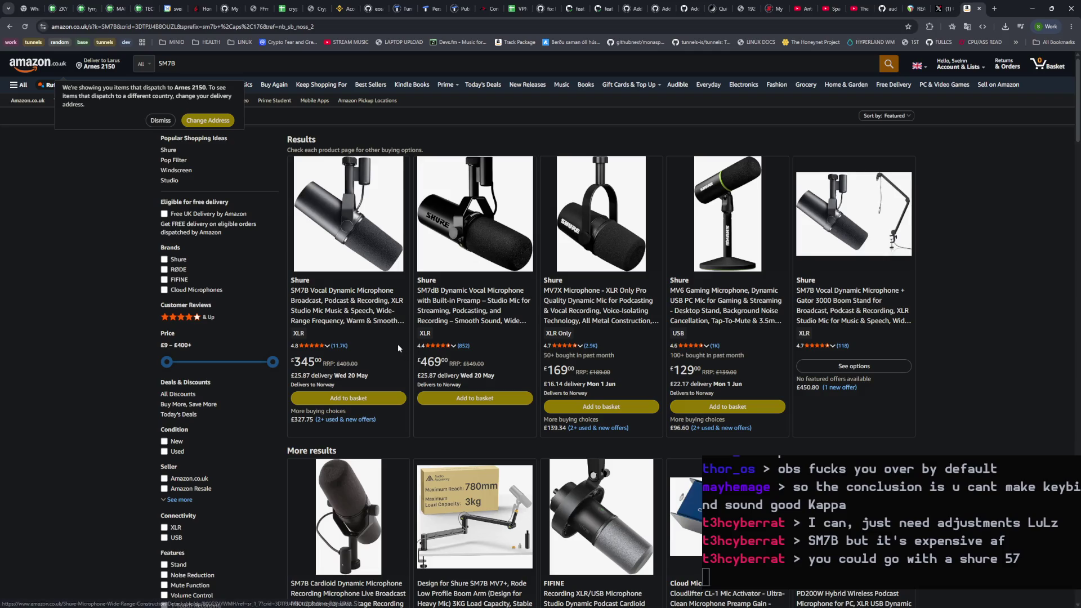
{"action": "left_click", "coordinate": [355, 312]}
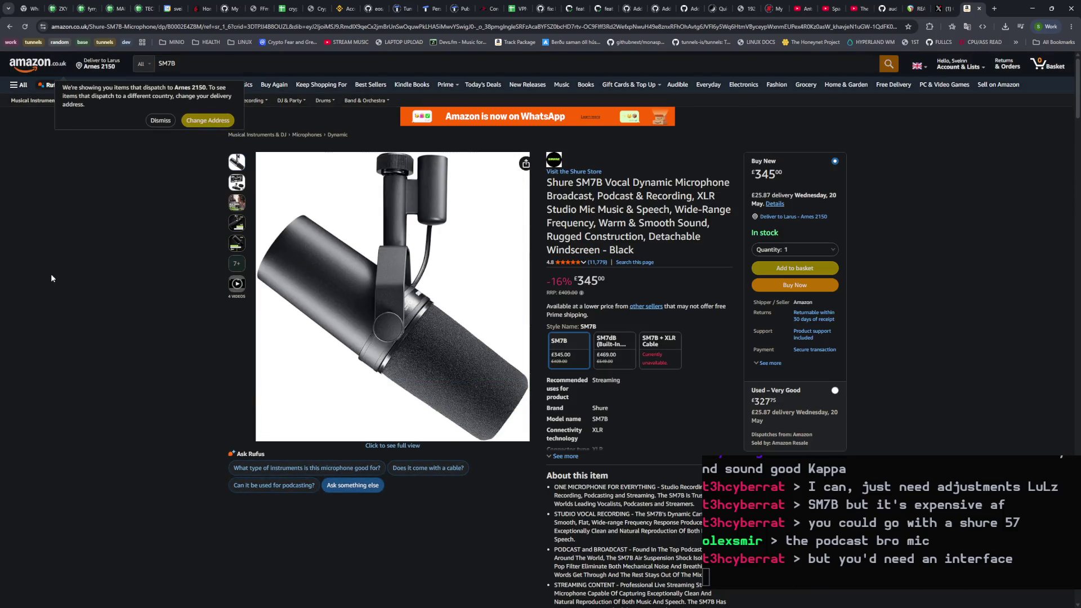
{"action": "left_click", "coordinate": [242, 185]}
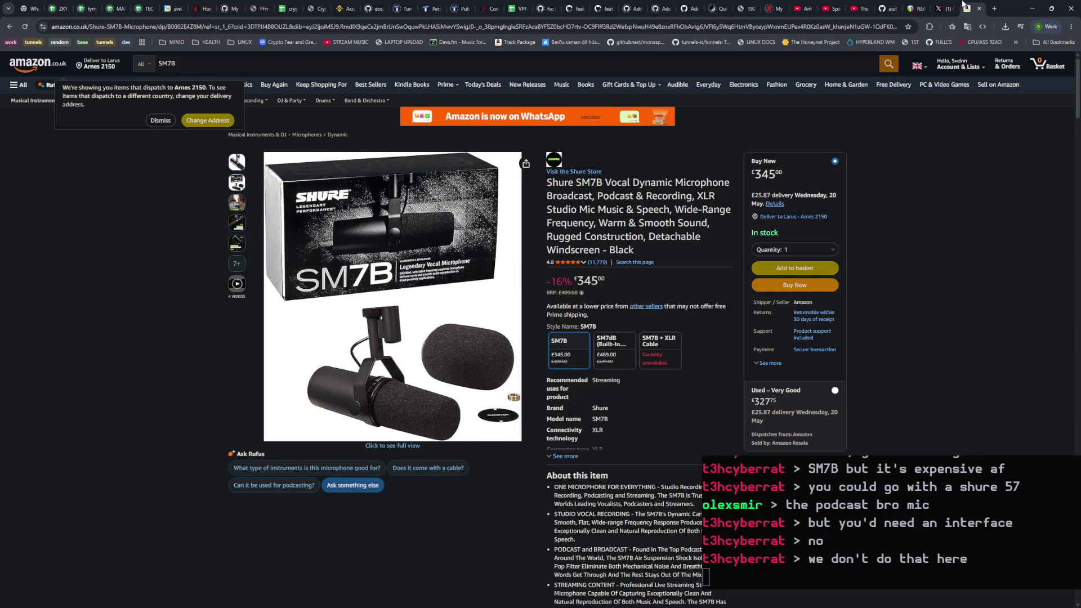
{"action": "left_click", "coordinate": [940, 12]}
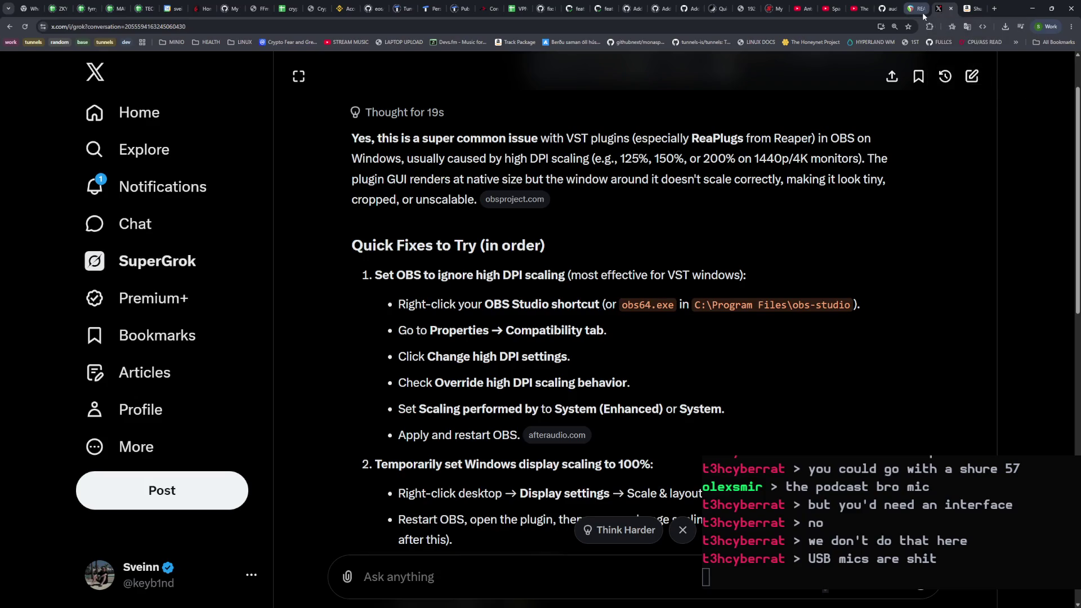
Step: Check X notifications and the liked reply's thread, visit Home, then go to the YouTube videos tab
{"action": "left_click", "coordinate": [128, 192]}
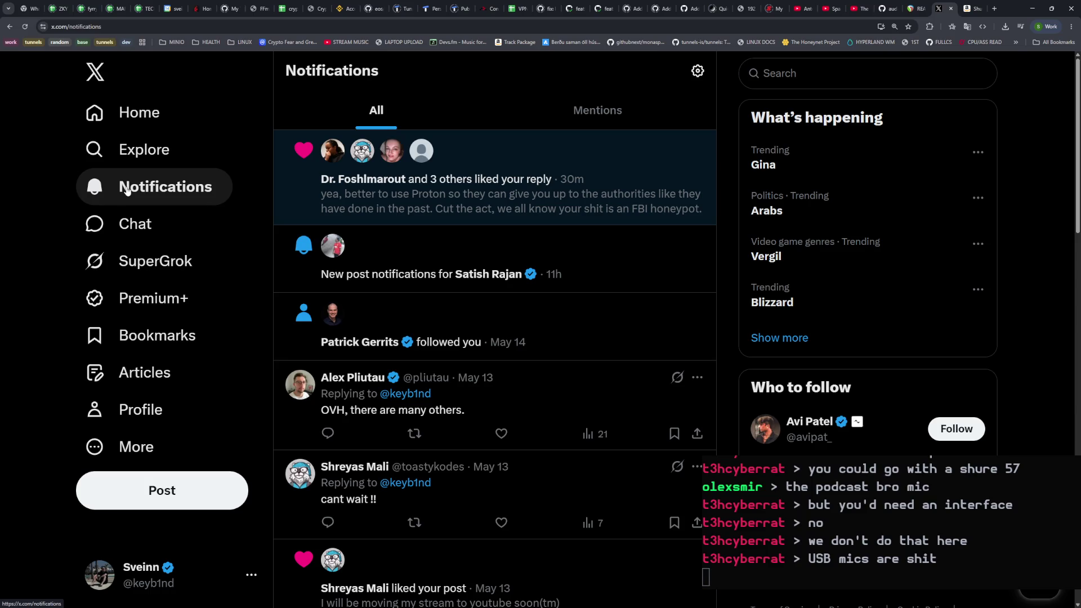
{"action": "left_click", "coordinate": [533, 159]}
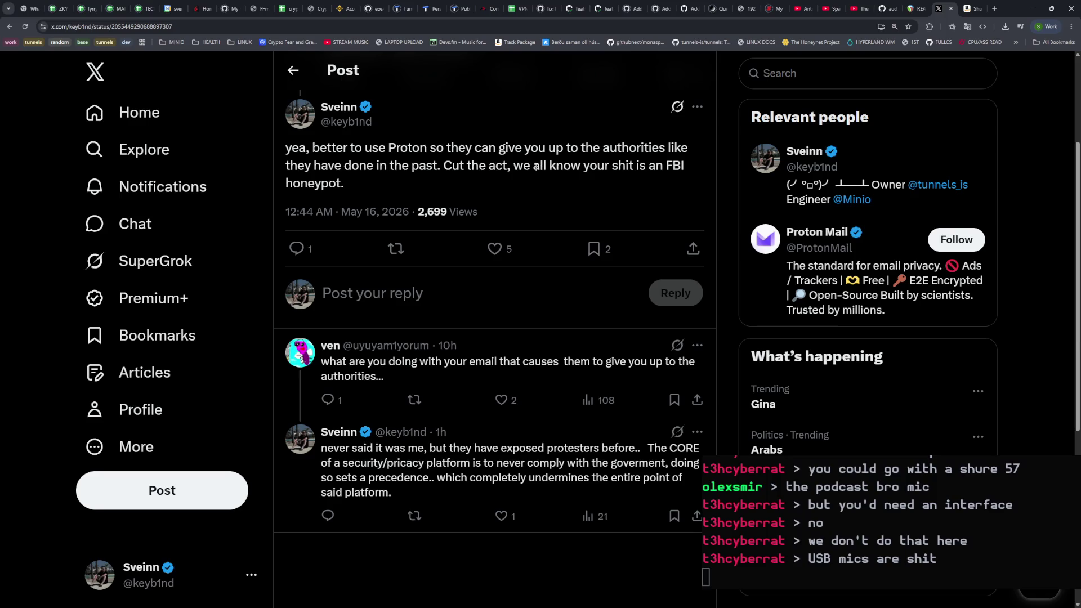
{"action": "scroll", "coordinate": [535, 171], "scroll_direction": "up", "scroll_amount": 3}
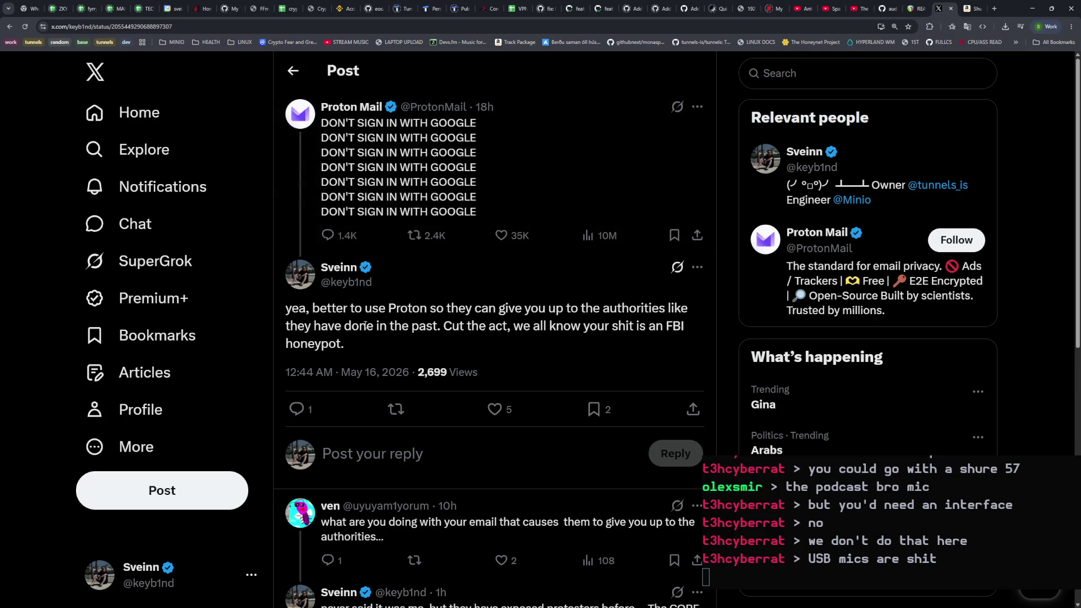
{"action": "mouse_move", "coordinate": [286, 309]}
{"action": "left_mouse_down"}
{"action": "mouse_move", "coordinate": [340, 371]}
{"action": "mouse_move", "coordinate": [369, 357]}
{"action": "mouse_move", "coordinate": [285, 308]}
{"action": "left_mouse_up"}
{"action": "left_click", "coordinate": [352, 345]}
{"action": "left_click", "coordinate": [276, 318]}
{"action": "left_click", "coordinate": [135, 112]}
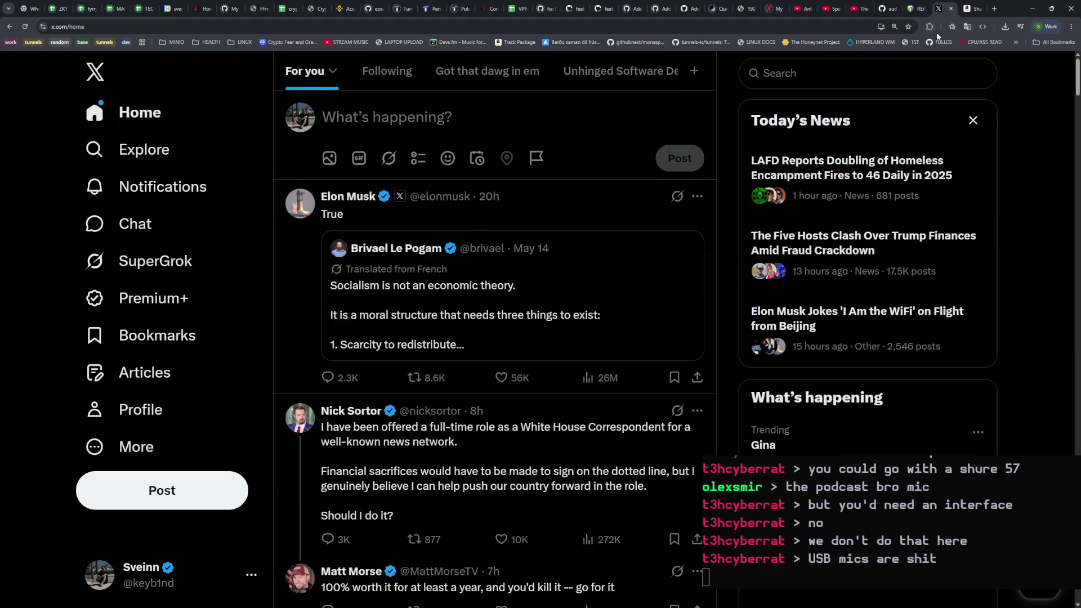
{"action": "left_click", "coordinate": [800, 8]}
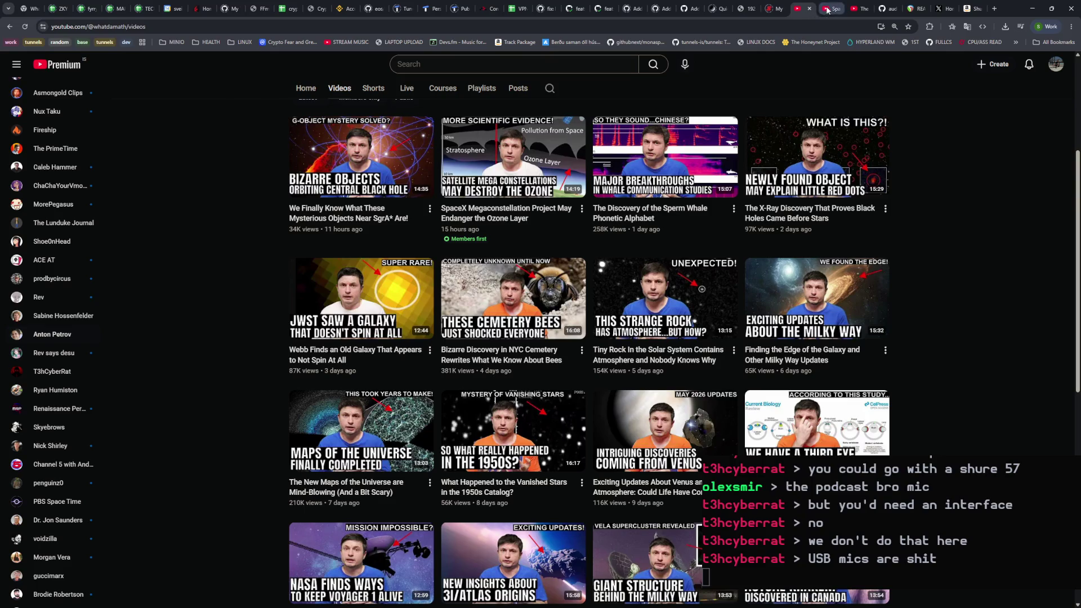
Step: Switch to the SpaceX video tab, then stop the running chat program with Ctrl+C
{"action": "left_click", "coordinate": [827, 10]}
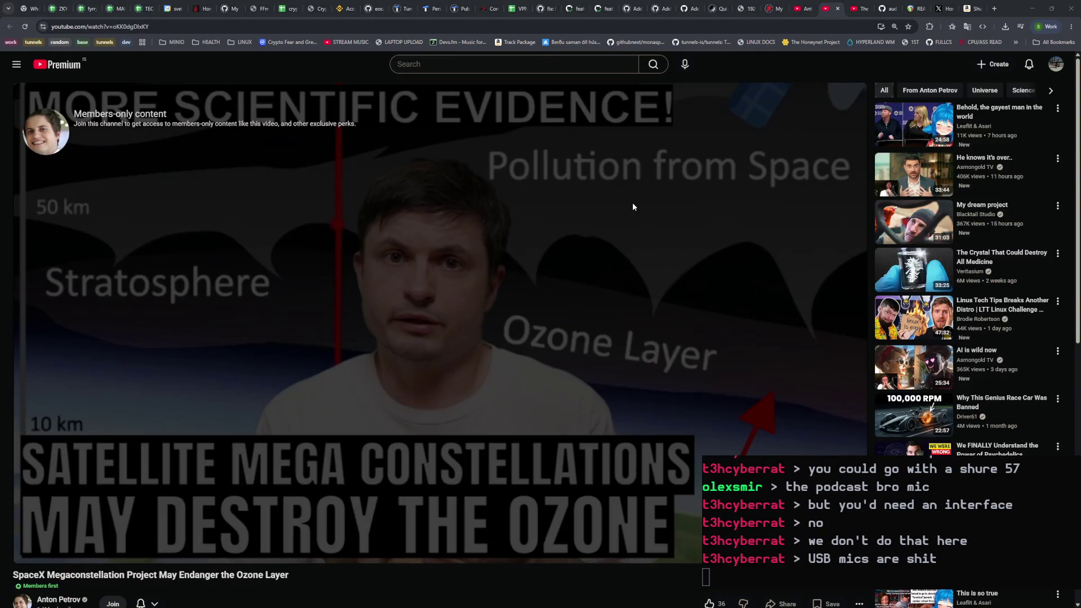
{"action": "key", "text": "alt+Tab"}
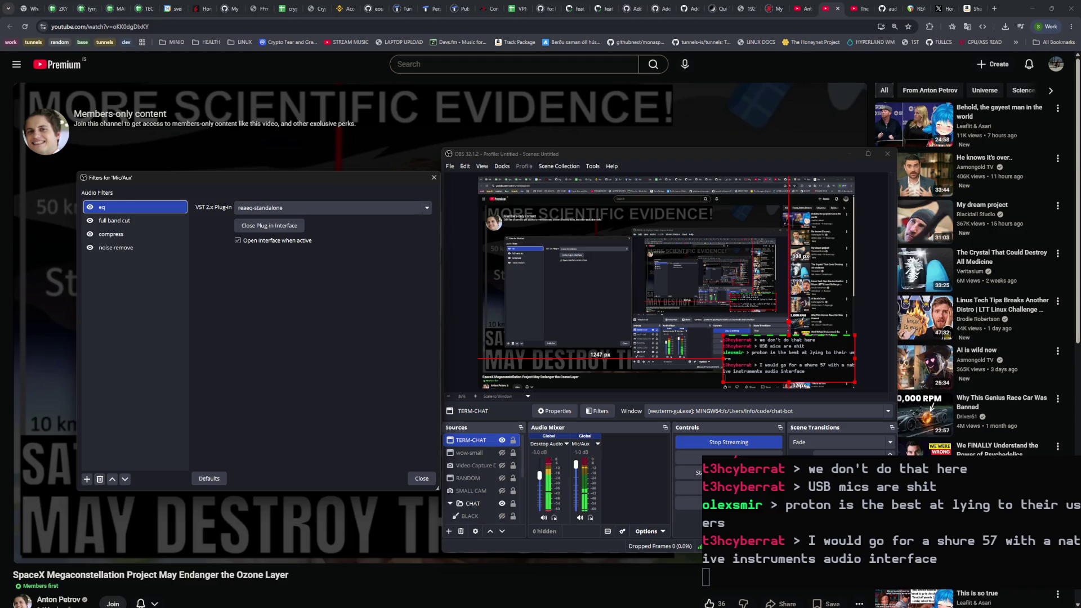
{"action": "left_click_drag", "start_coordinate": [998, 541], "coordinate": [937, 541]}
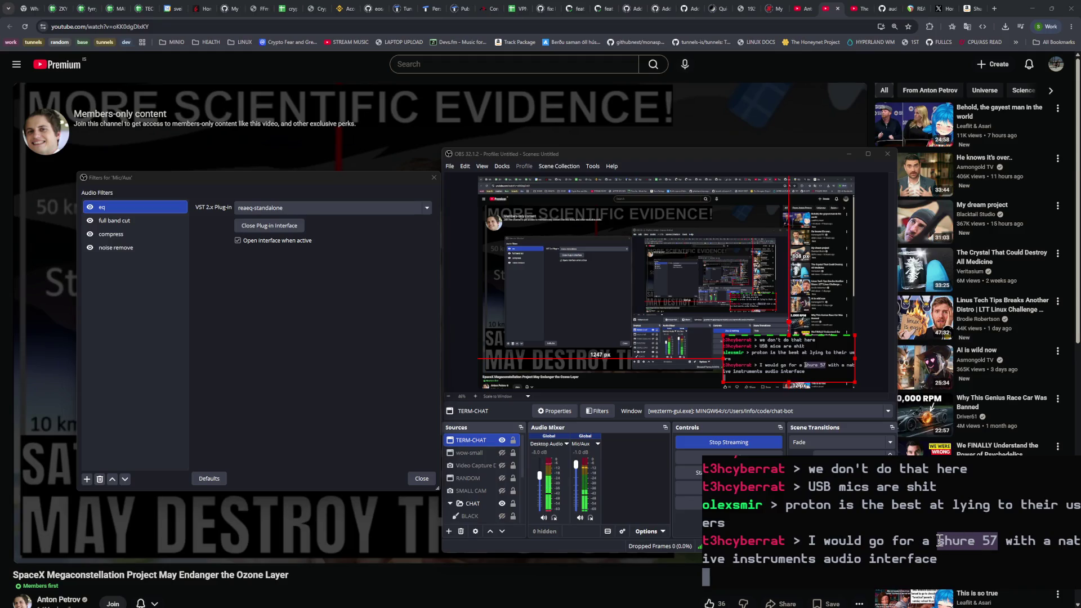
{"action": "key", "text": "ctrl+c"}
Step: In a new Chrome tab, search Google for shure 57
{"action": "left_click", "coordinate": [989, 17]}
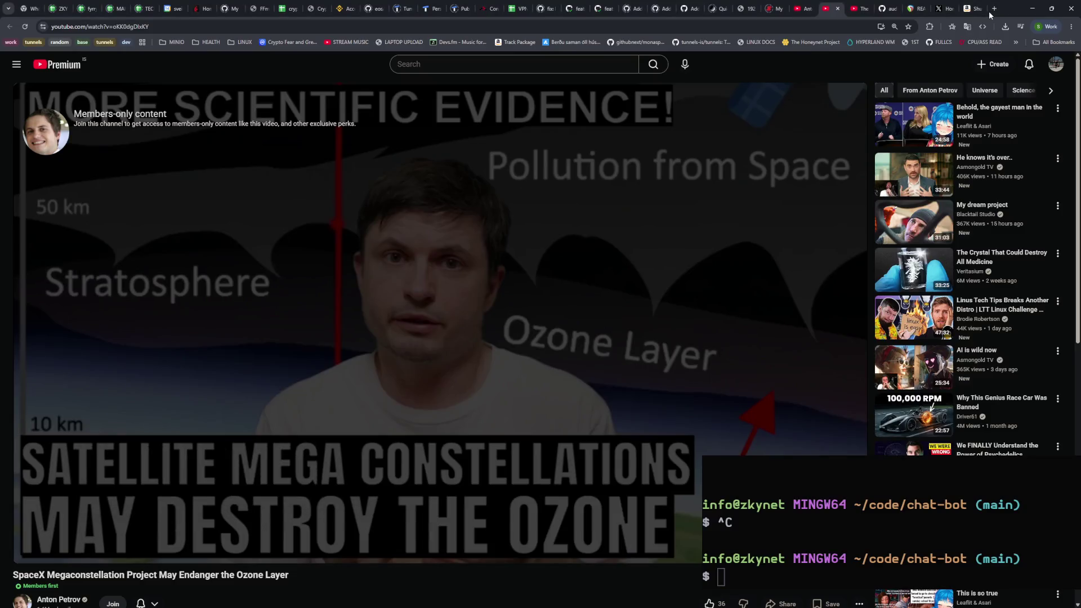
{"action": "left_click", "coordinate": [993, 8]}
{"action": "key", "text": "ctrl+v"}
{"action": "key", "text": "Return"}
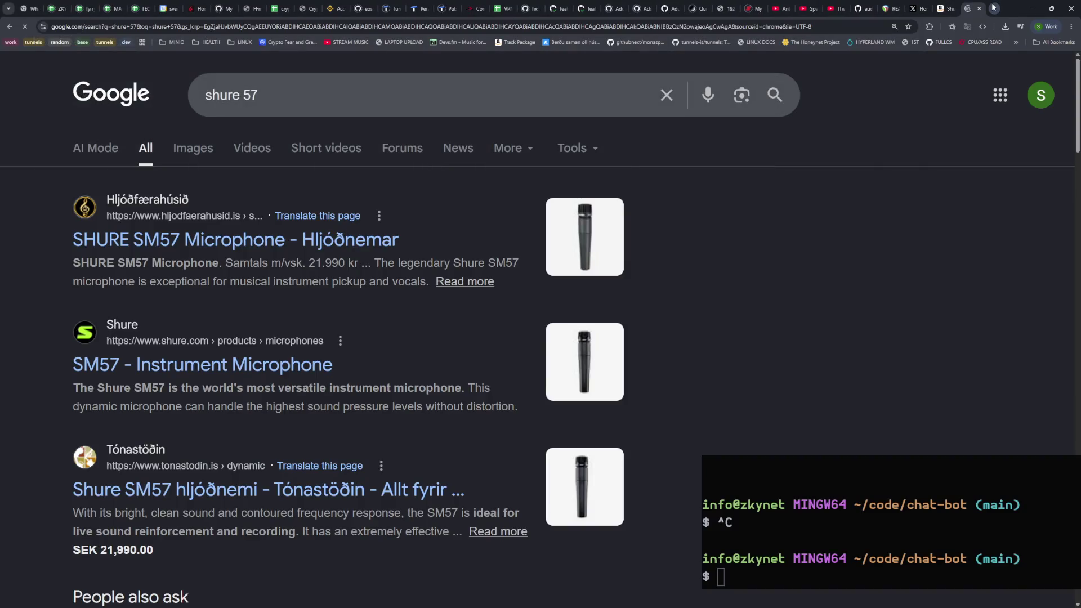
Step: Open the Hljóðfærahúsið SM57 product page at 21.990 kr. and scroll through it
{"action": "left_click", "coordinate": [332, 240]}
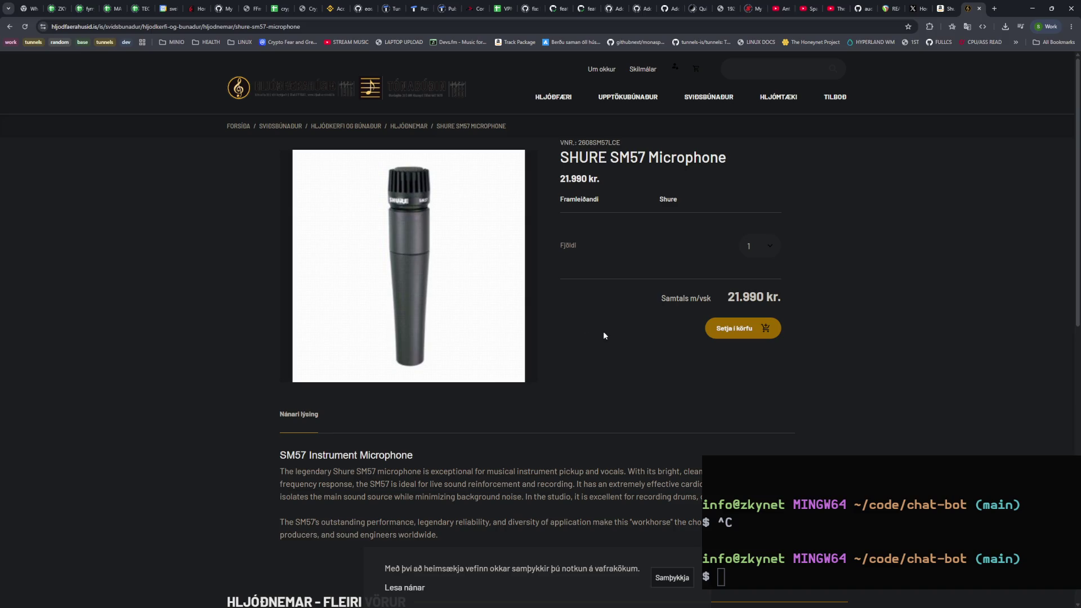
{"action": "scroll", "coordinate": [597, 329], "scroll_direction": "down", "scroll_amount": 7}
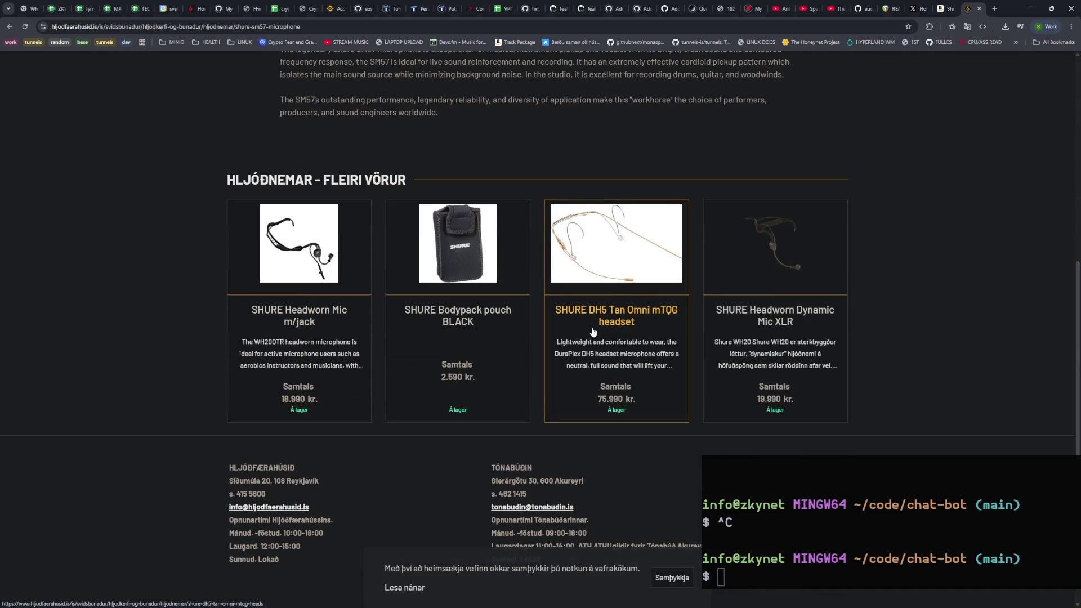
{"action": "scroll", "coordinate": [588, 328], "scroll_direction": "up", "scroll_amount": 4}
{"action": "scroll", "coordinate": [589, 328], "scroll_direction": "up", "scroll_amount": 4}
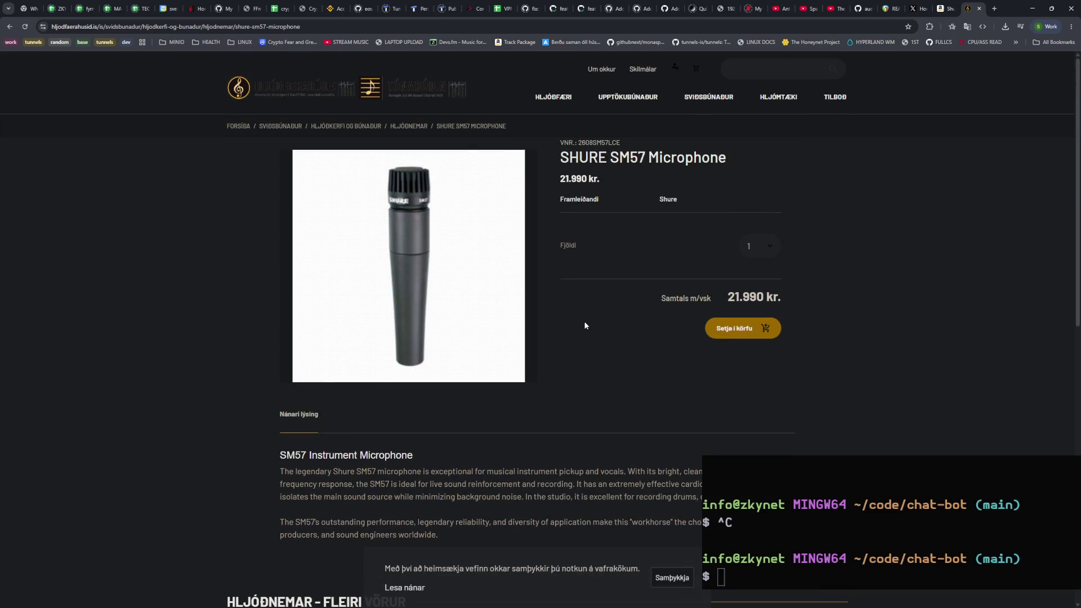
Step: Relaunch the chat bot by running ./chat-bot.exe in the terminal
{"action": "left_click", "coordinate": [936, 504]}
{"action": "type", "text": "./chat-bot.exe"}
{"action": "key", "text": "Return"}
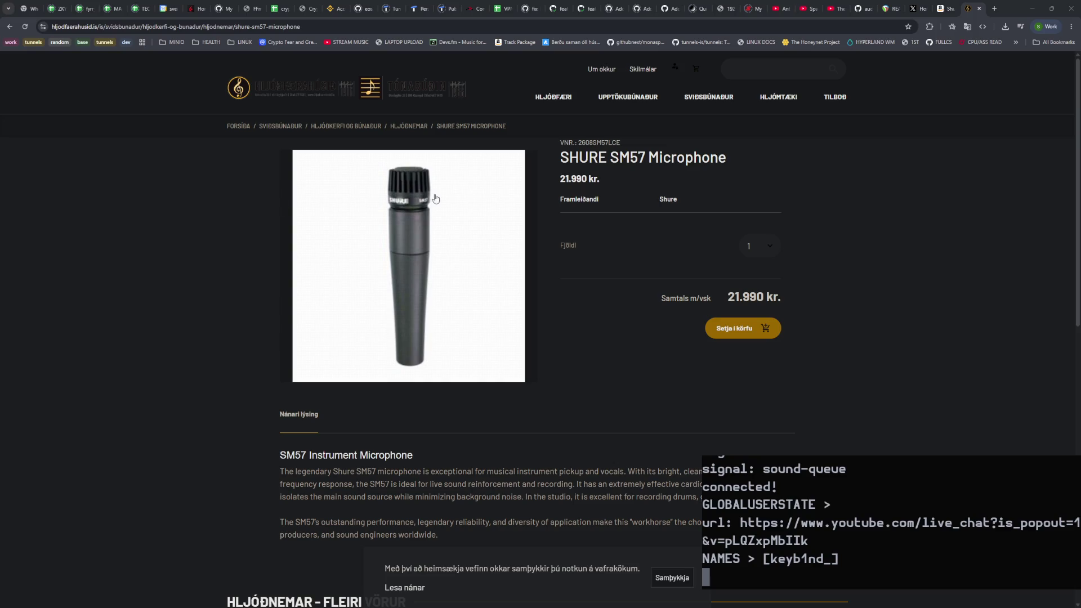
Step: Go back to the shure 57 search results and reopen the Hljóðfærahúsið SM57 page
{"action": "scroll", "coordinate": [236, 281], "scroll_direction": "down", "scroll_amount": 1}
{"action": "scroll", "coordinate": [236, 282], "scroll_direction": "down", "scroll_amount": 2}
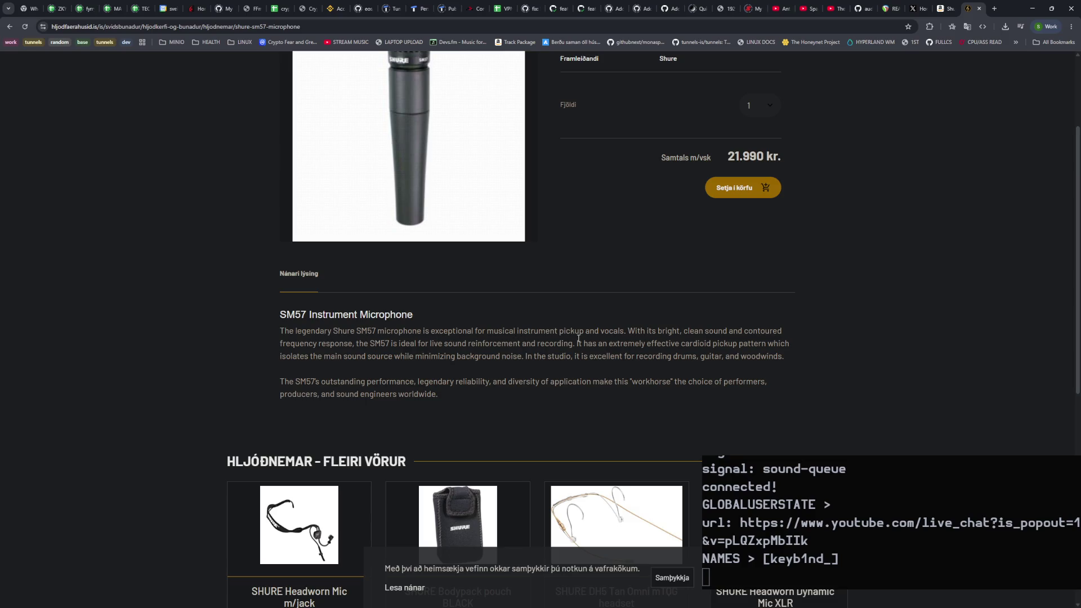
{"action": "scroll", "coordinate": [621, 338], "scroll_direction": "down", "scroll_amount": 7}
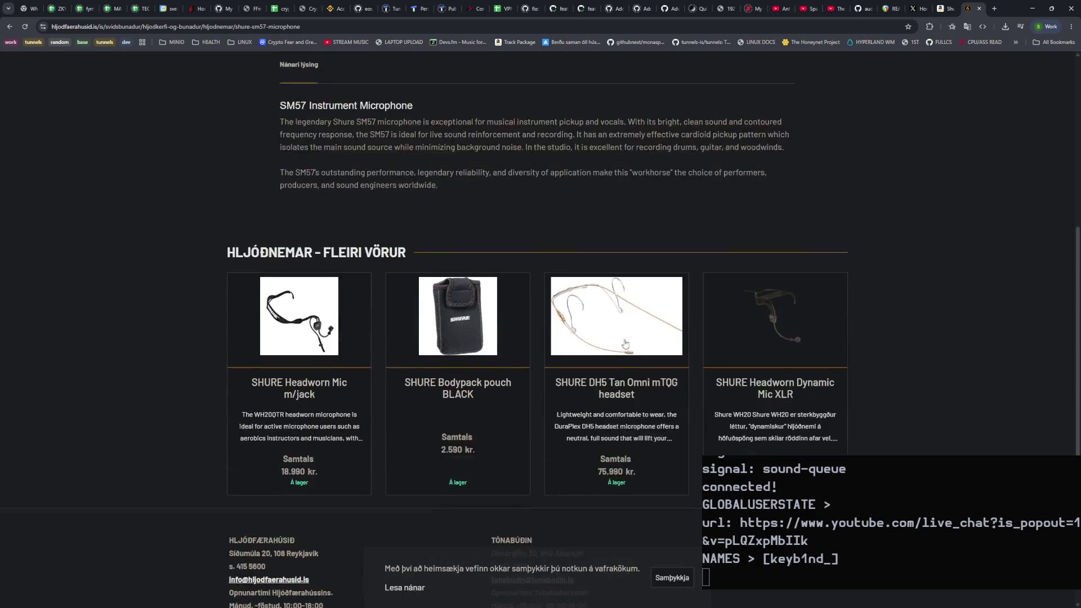
{"action": "scroll", "coordinate": [619, 340], "scroll_direction": "up", "scroll_amount": 9}
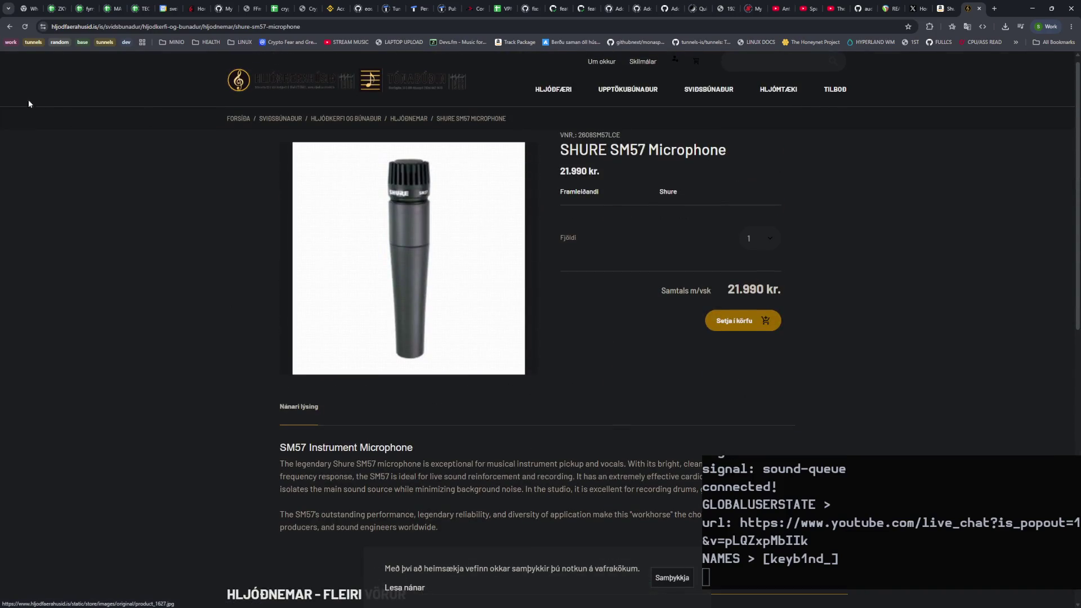
{"action": "left_click", "coordinate": [11, 29]}
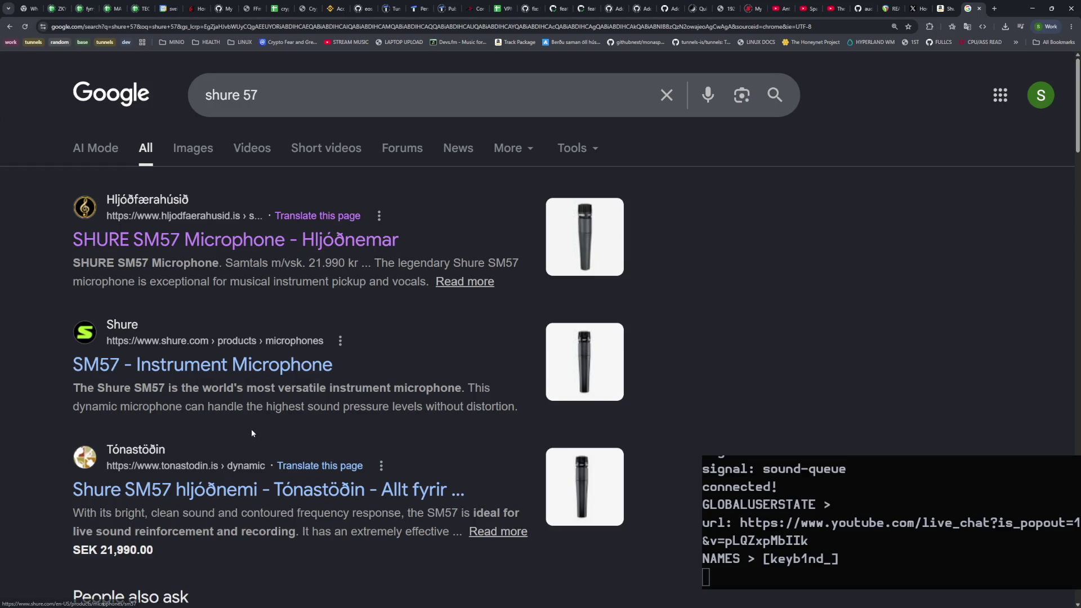
{"action": "left_click", "coordinate": [262, 243]}
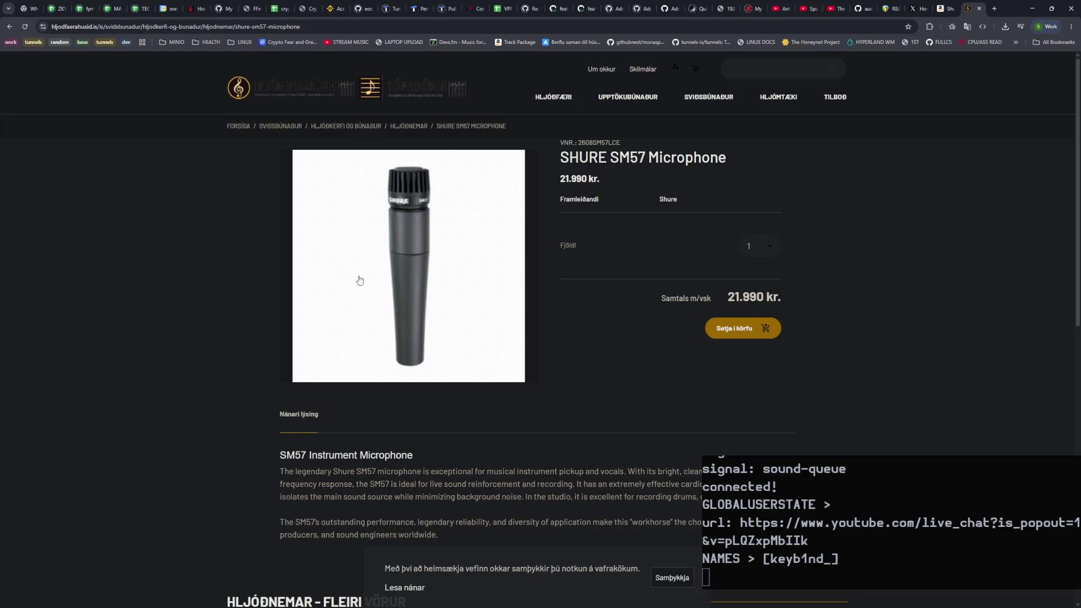
Step: View the enlarged SM57 photo, then open Shure's own SM57 Instrument Microphone page from the results
{"action": "scroll", "coordinate": [495, 370], "scroll_direction": "down", "scroll_amount": 1}
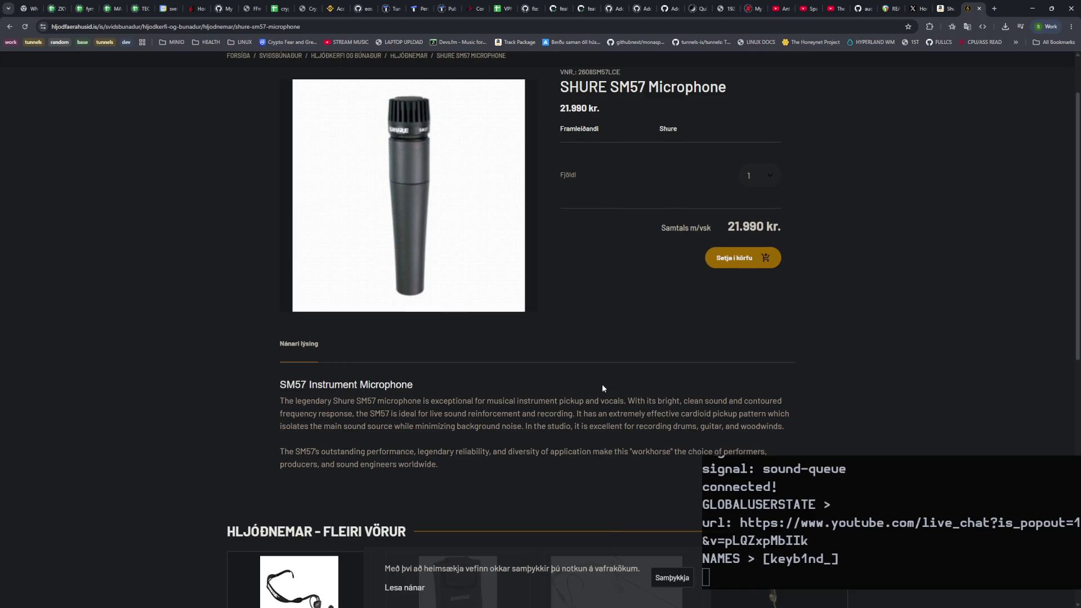
{"action": "scroll", "coordinate": [602, 384], "scroll_direction": "up", "scroll_amount": 1}
{"action": "left_click", "coordinate": [505, 338]}
{"action": "left_click", "coordinate": [604, 261]}
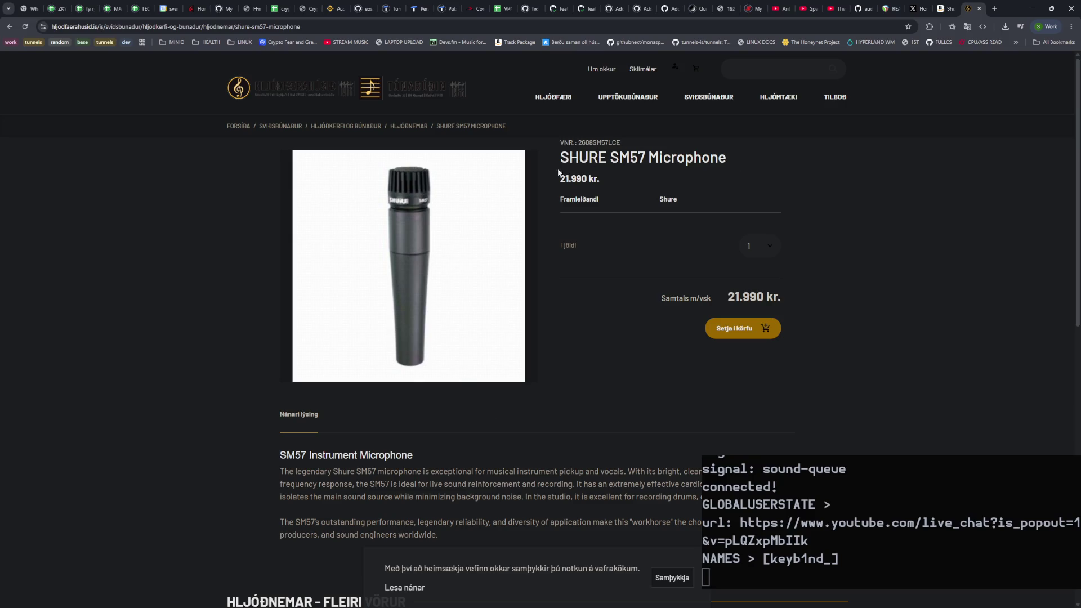
{"action": "left_click", "coordinate": [9, 27]}
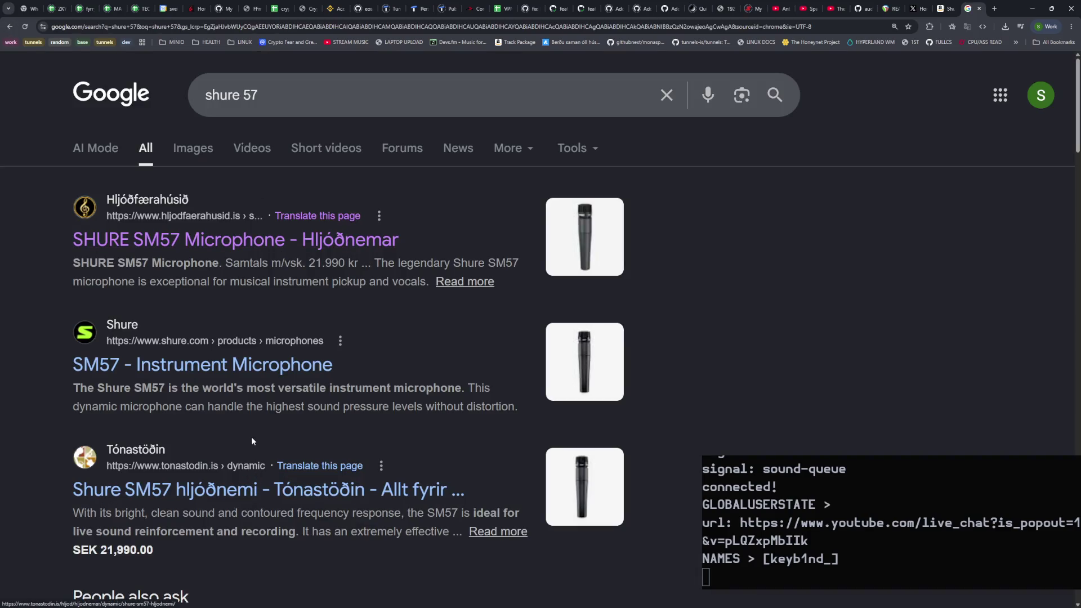
{"action": "left_click", "coordinate": [248, 372]}
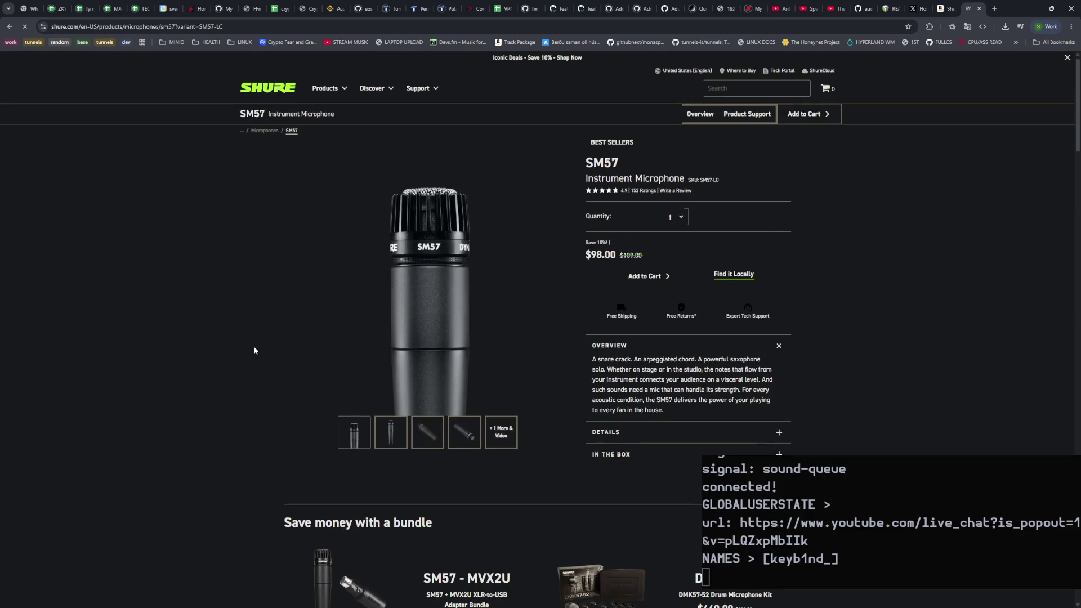
Step: Review Shure's $98.00 SM57 page, close the Amazon SM7B tab, and bring the Twitch chat window forward
{"action": "scroll", "coordinate": [253, 345], "scroll_direction": "down", "scroll_amount": 3}
{"action": "scroll", "coordinate": [252, 348], "scroll_direction": "up", "scroll_amount": 3}
{"action": "scroll", "coordinate": [339, 356], "scroll_direction": "down", "scroll_amount": 2}
{"action": "scroll", "coordinate": [340, 358], "scroll_direction": "up", "scroll_amount": 2}
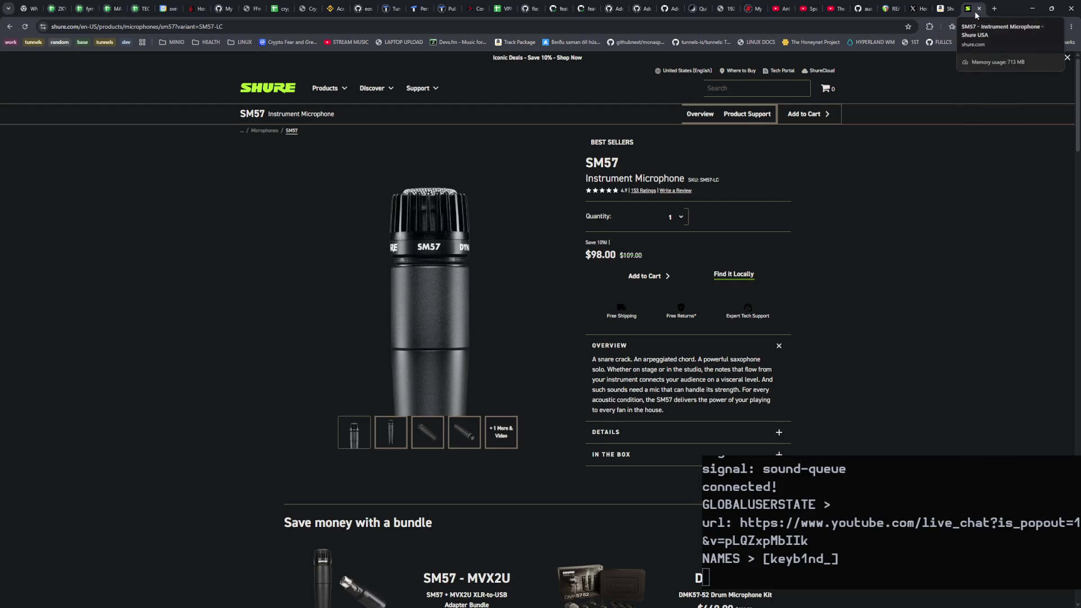
{"action": "left_click", "coordinate": [946, 10]}
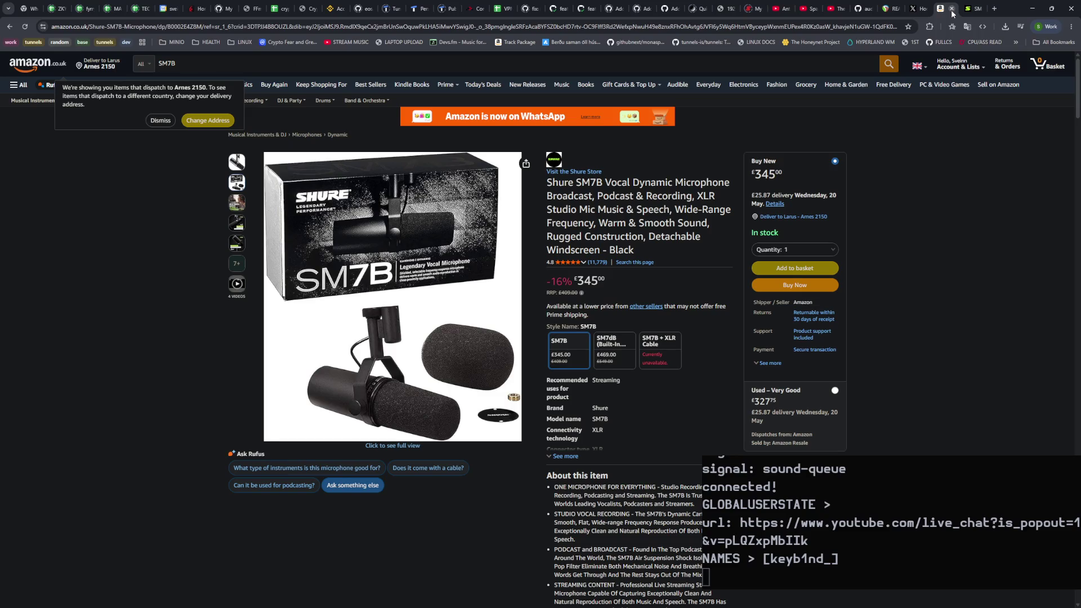
{"action": "left_click", "coordinate": [952, 9]}
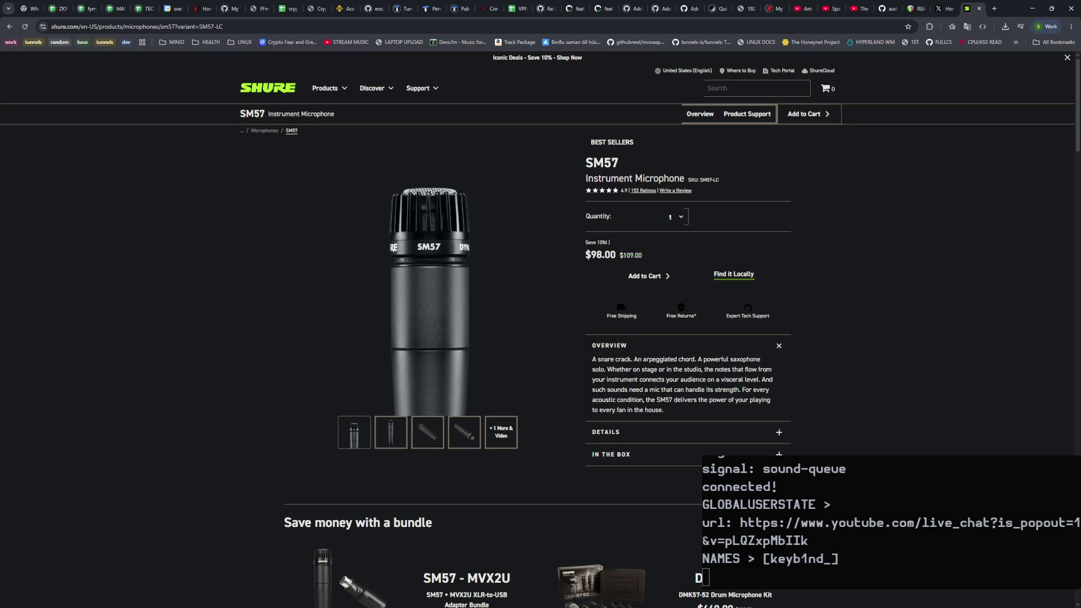
{"action": "key", "text": "alt+Tab"}
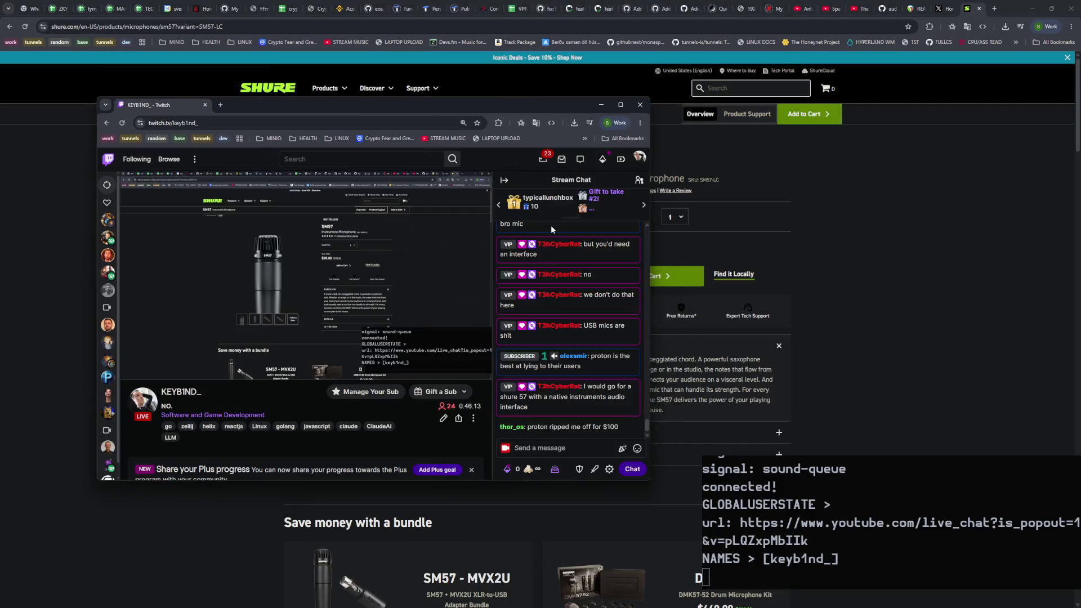
{"action": "key", "text": "ctrl+plus"}
{"action": "key", "text": "ctrl+plus"}
{"action": "key", "text": "ctrl+plus"}
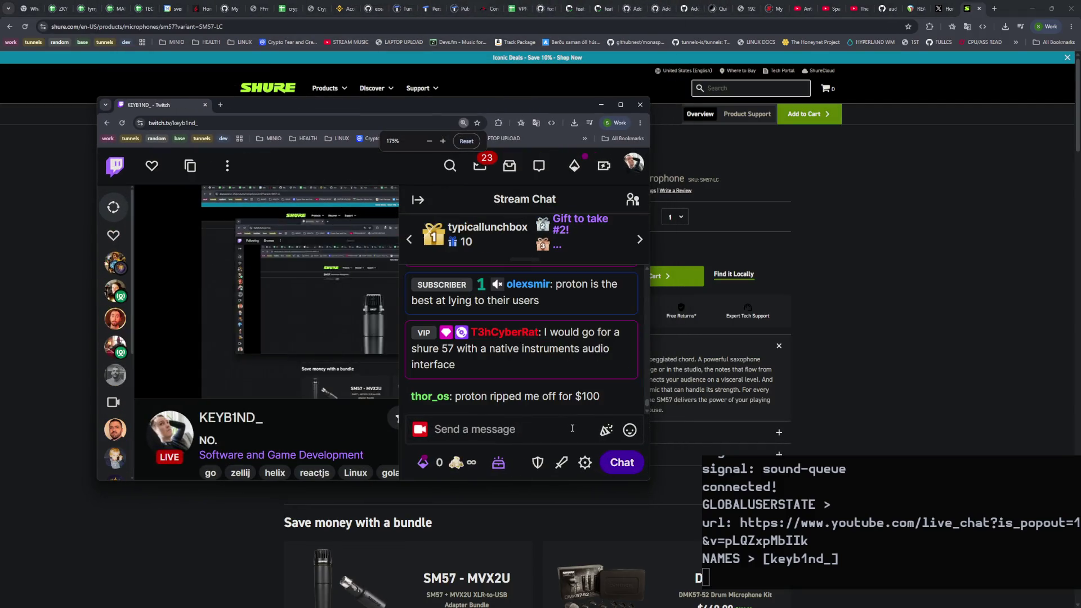
{"action": "key", "text": "ctrl+plus"}
{"action": "key", "text": "ctrl+plus"}
{"action": "mouse_move", "coordinate": [378, 356]}
{"action": "left_mouse_down"}
{"action": "mouse_move", "coordinate": [562, 371]}
{"action": "mouse_move", "coordinate": [580, 353]}
{"action": "left_mouse_up"}
{"action": "left_click", "coordinate": [515, 396]}
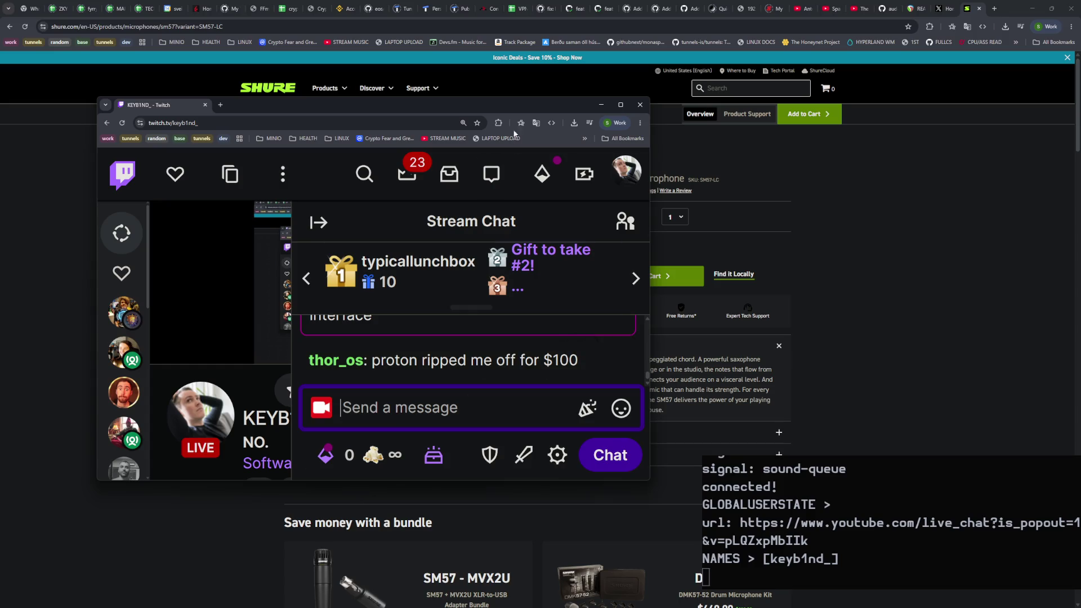
{"action": "left_click_drag", "start_coordinate": [497, 110], "coordinate": [0, 130]}
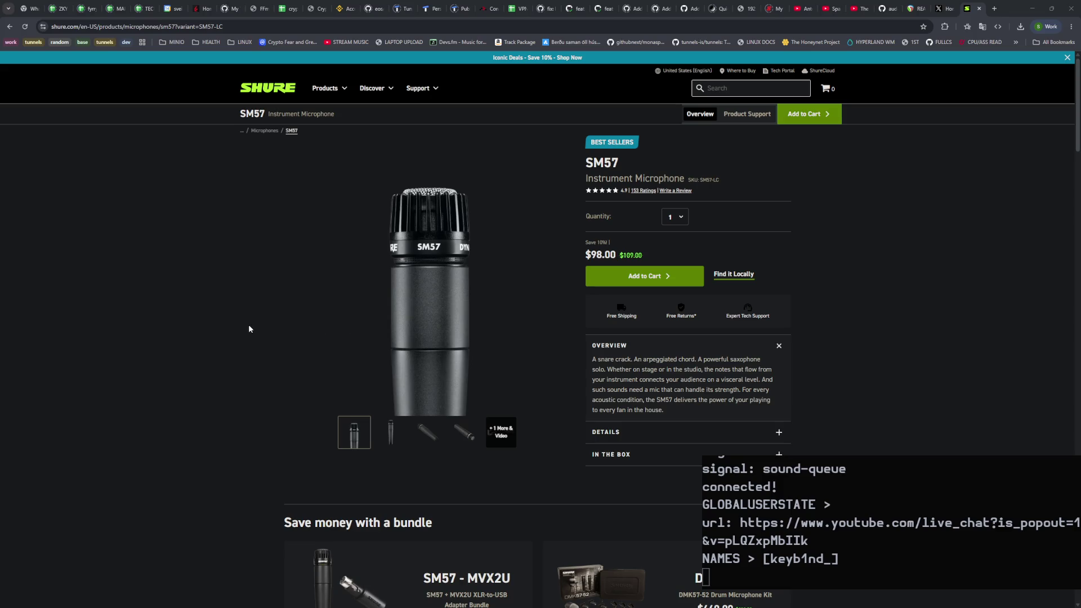
{"action": "scroll", "coordinate": [298, 330], "scroll_direction": "down", "scroll_amount": 3}
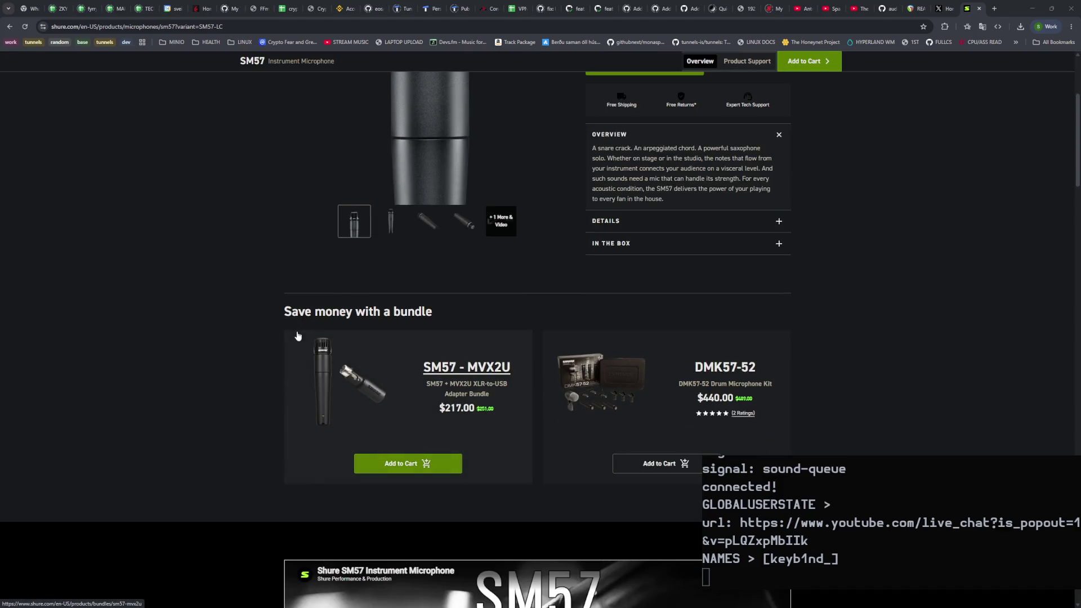
{"action": "left_click", "coordinate": [618, 388]}
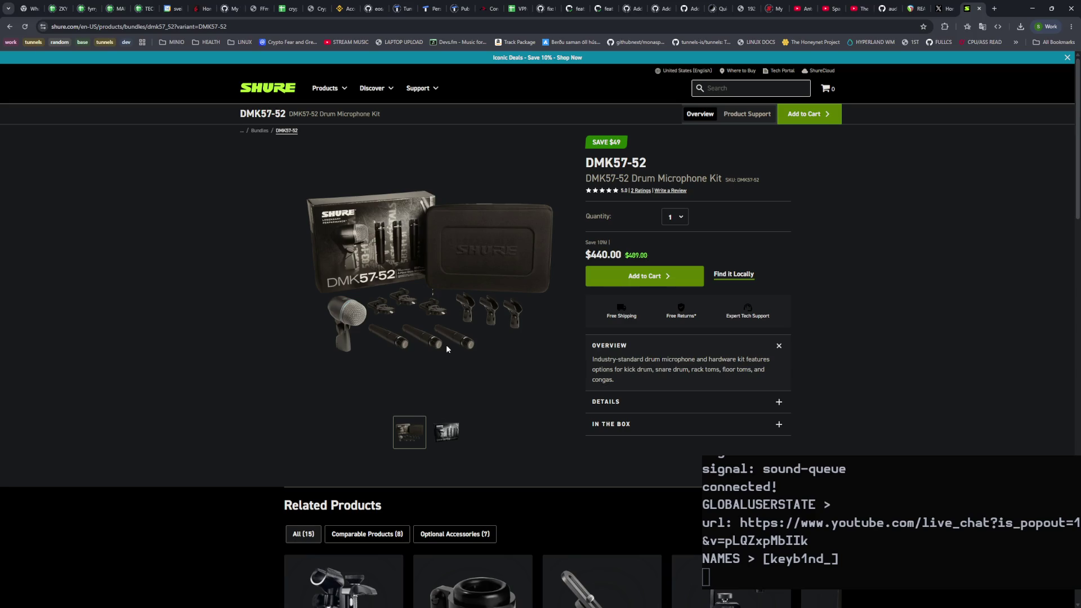
{"action": "scroll", "coordinate": [446, 344], "scroll_direction": "down", "scroll_amount": 3}
{"action": "scroll", "coordinate": [446, 345], "scroll_direction": "up", "scroll_amount": 3}
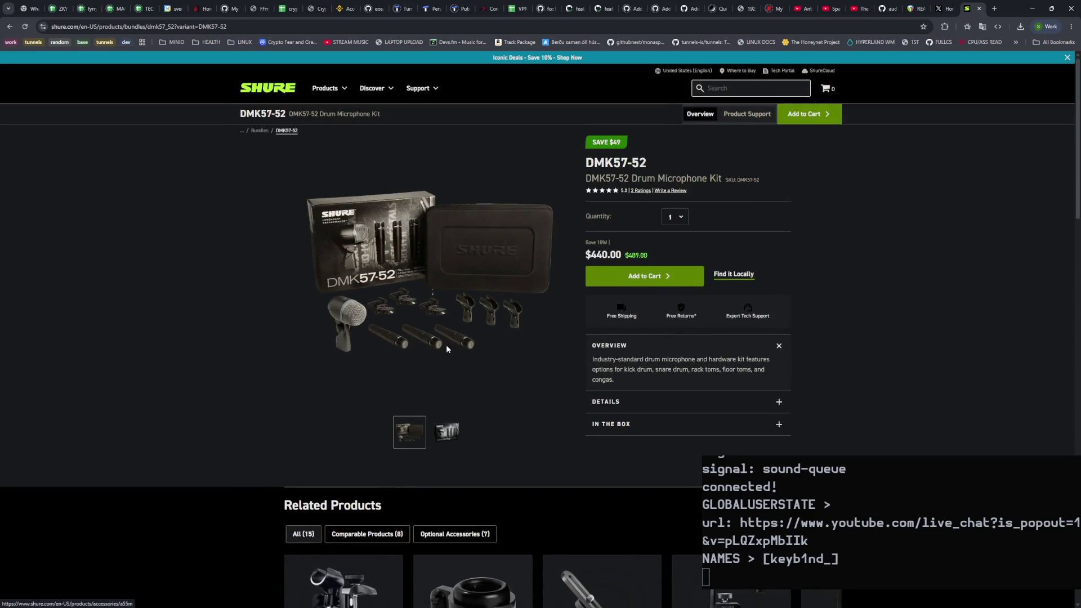
{"action": "left_click", "coordinate": [9, 25]}
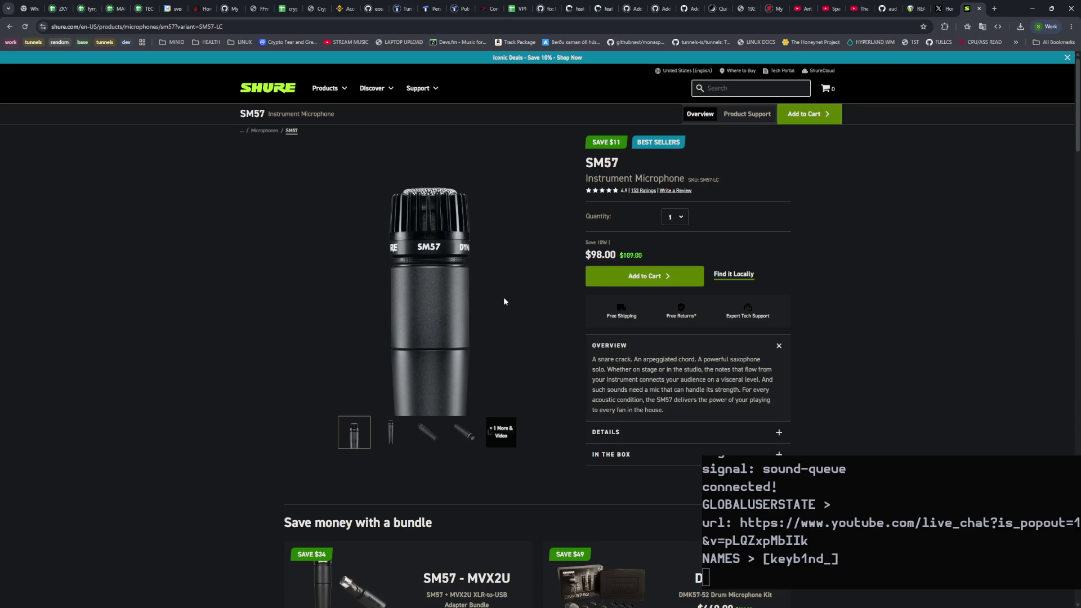
{"action": "scroll", "coordinate": [502, 301], "scroll_direction": "down", "scroll_amount": 3}
{"action": "scroll", "coordinate": [503, 302], "scroll_direction": "up", "scroll_amount": 3}
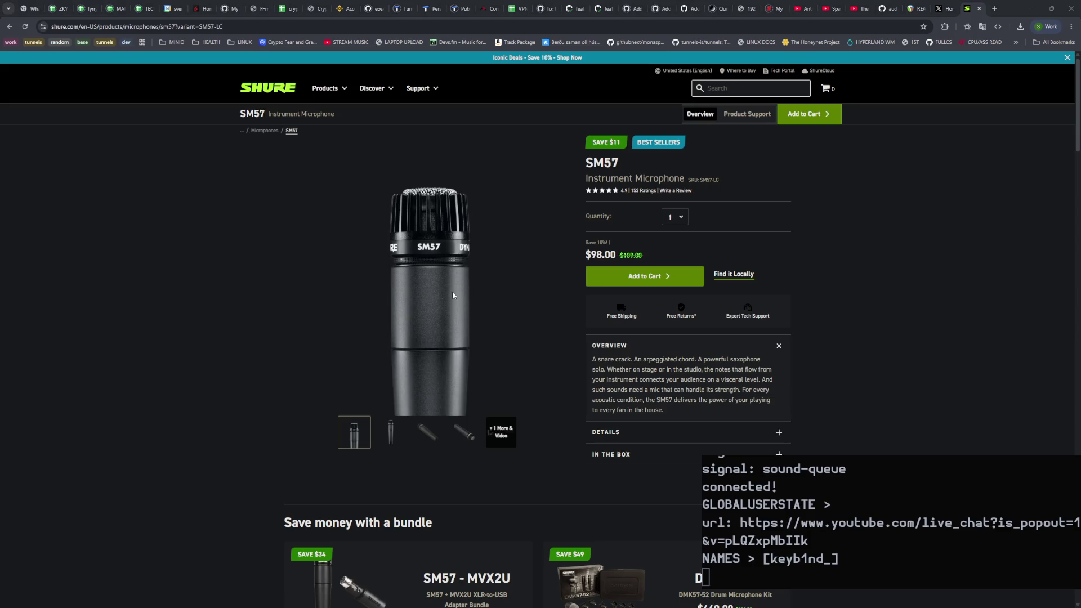
{"action": "key", "text": "alt+Tab"}
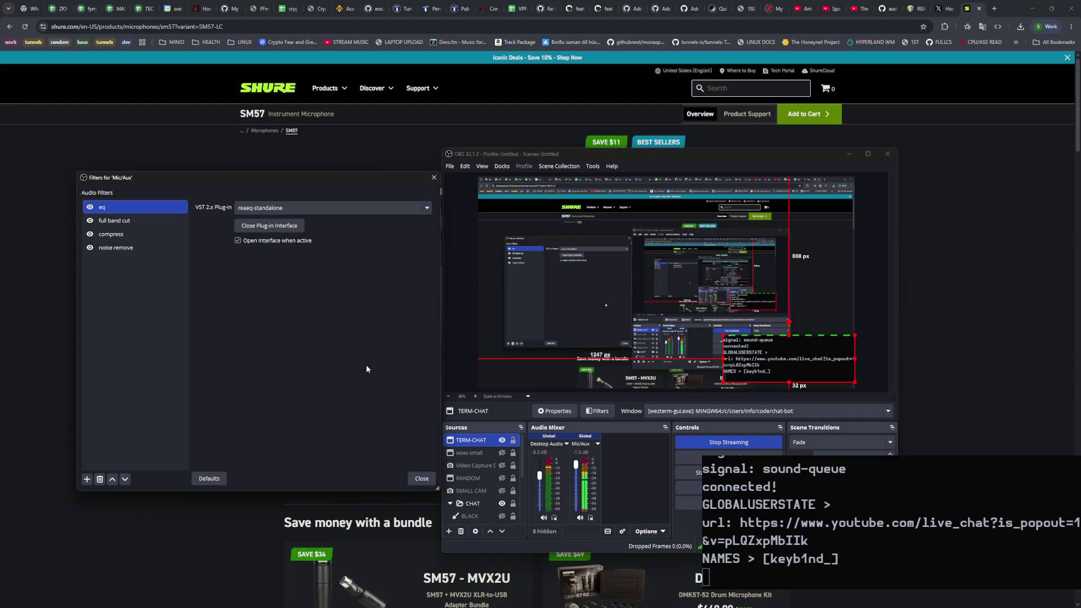
Step: Open the noise remove filter's ReaFir window, move it left, and start building a noise profile
{"action": "left_click", "coordinate": [141, 243]}
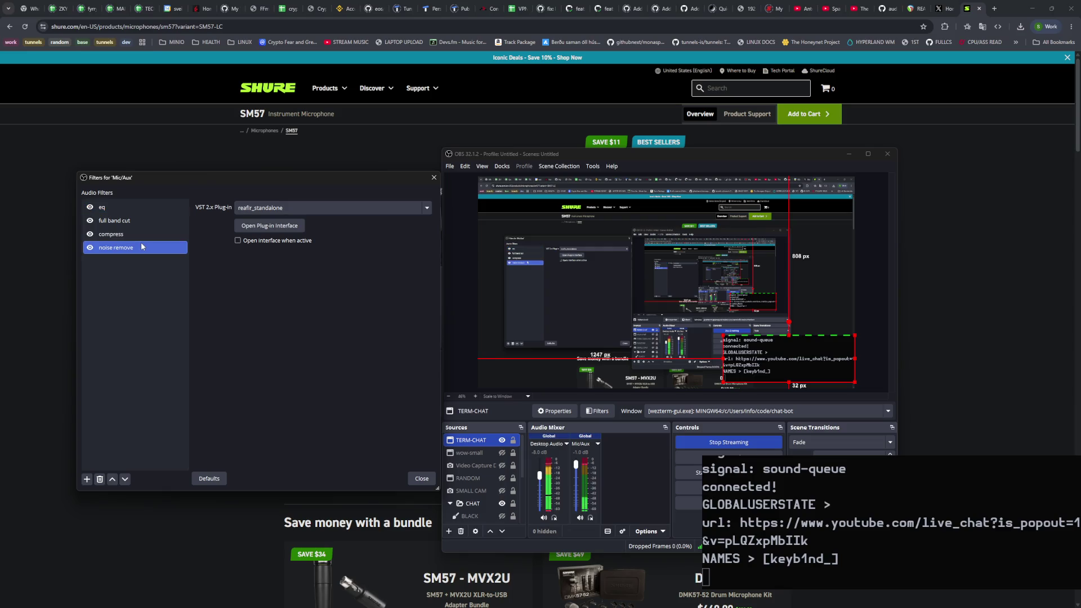
{"action": "left_click", "coordinate": [242, 228]}
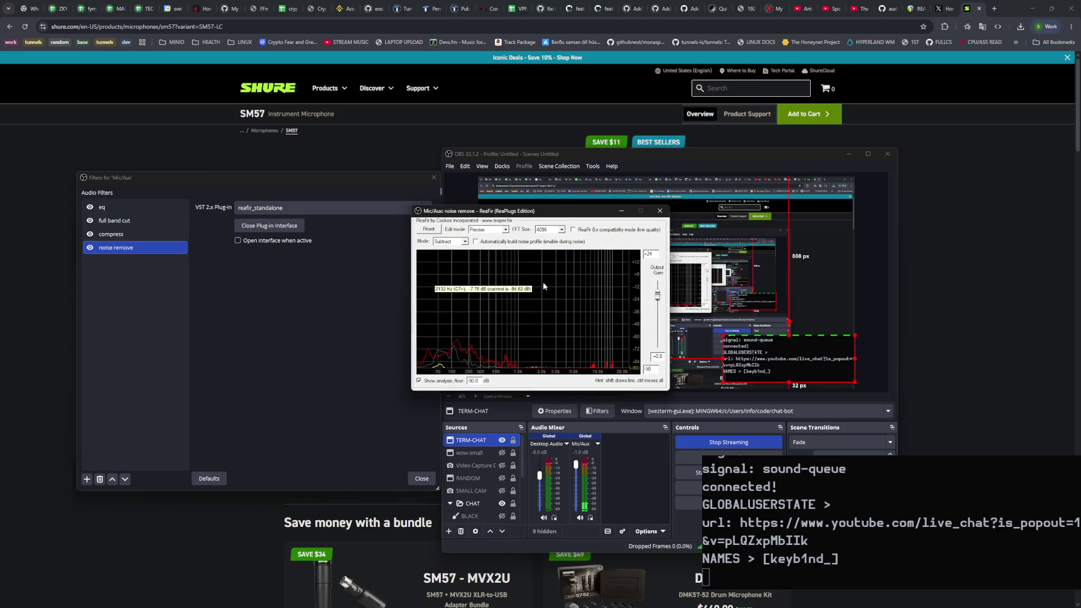
{"action": "left_click_drag", "start_coordinate": [553, 216], "coordinate": [513, 217]}
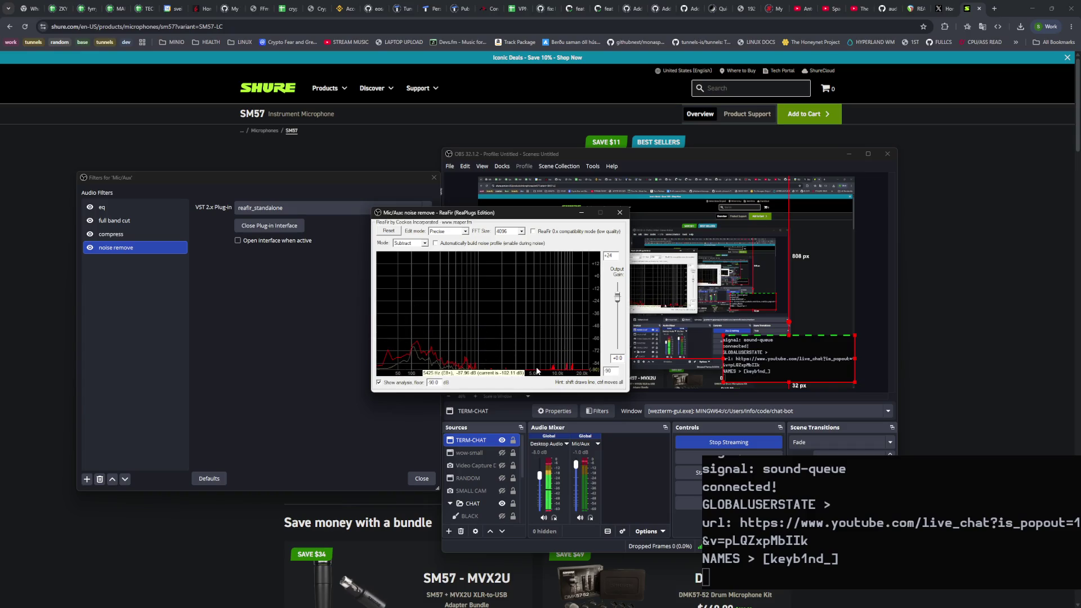
{"action": "left_click", "coordinate": [436, 243]}
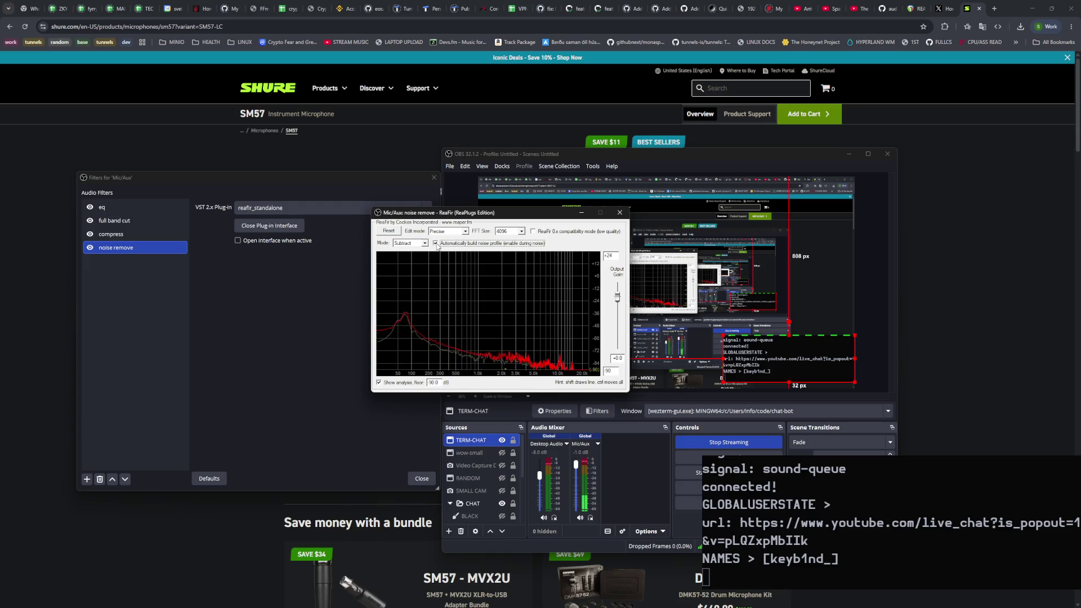
Step: Stop learning, relearn the background noise once more, then stop so ReaFir subtracts the captured profile
{"action": "left_click", "coordinate": [435, 243]}
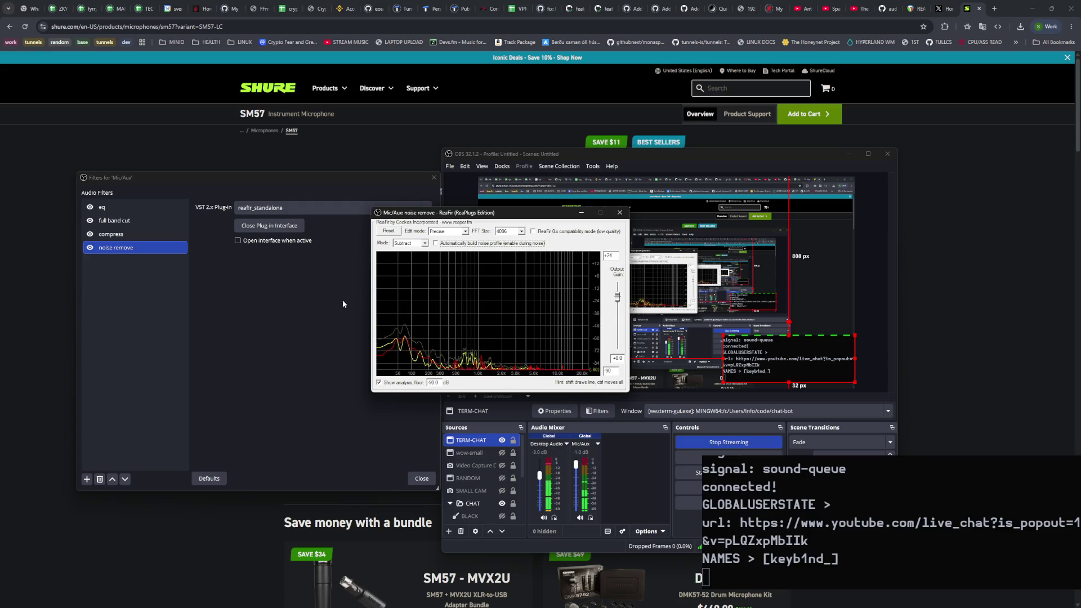
{"action": "left_click", "coordinate": [436, 244]}
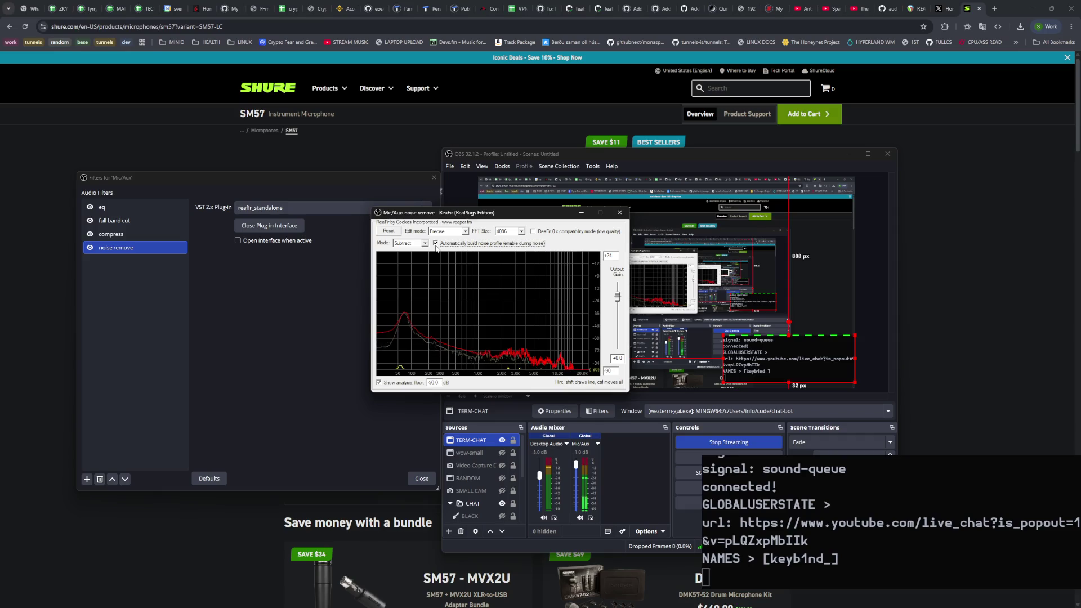
{"action": "left_click", "coordinate": [435, 243]}
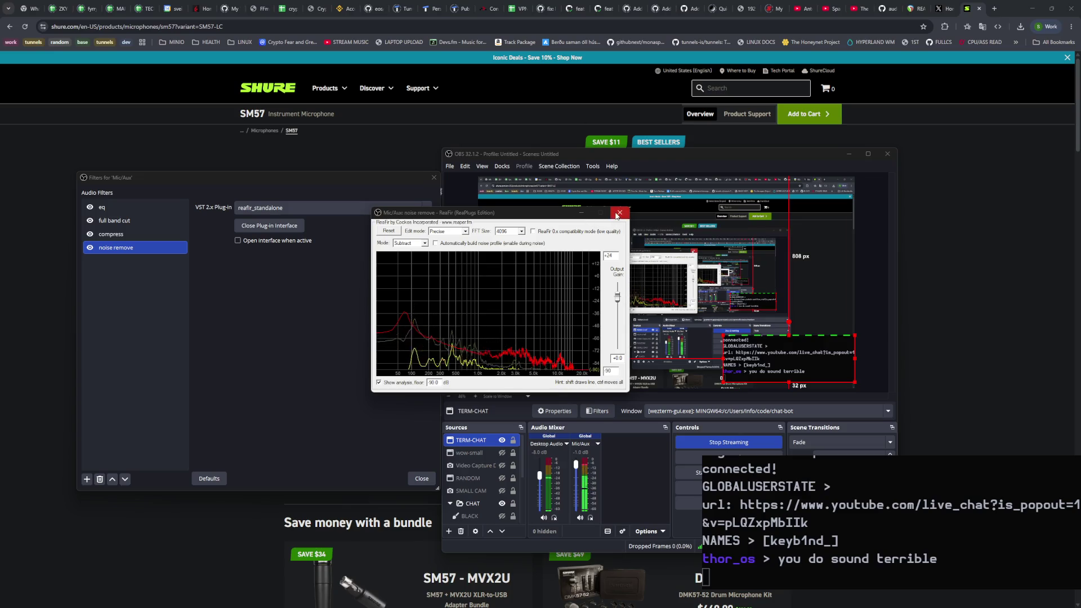
Step: Close the ReaFir window and show the Mic/Aux eq filter's settings
{"action": "left_click", "coordinate": [620, 213]}
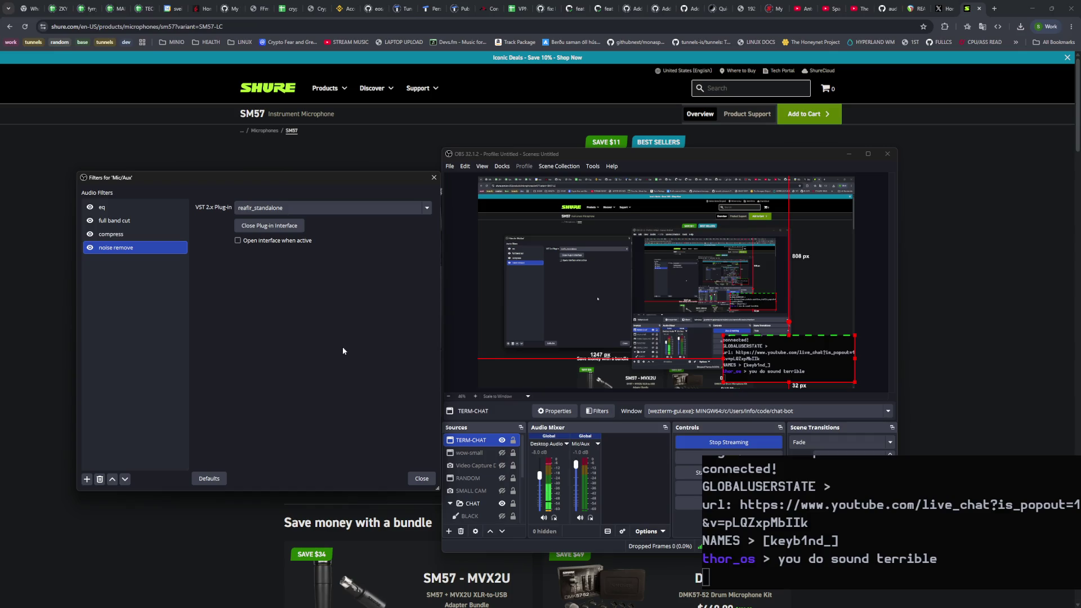
{"action": "left_click", "coordinate": [129, 215]}
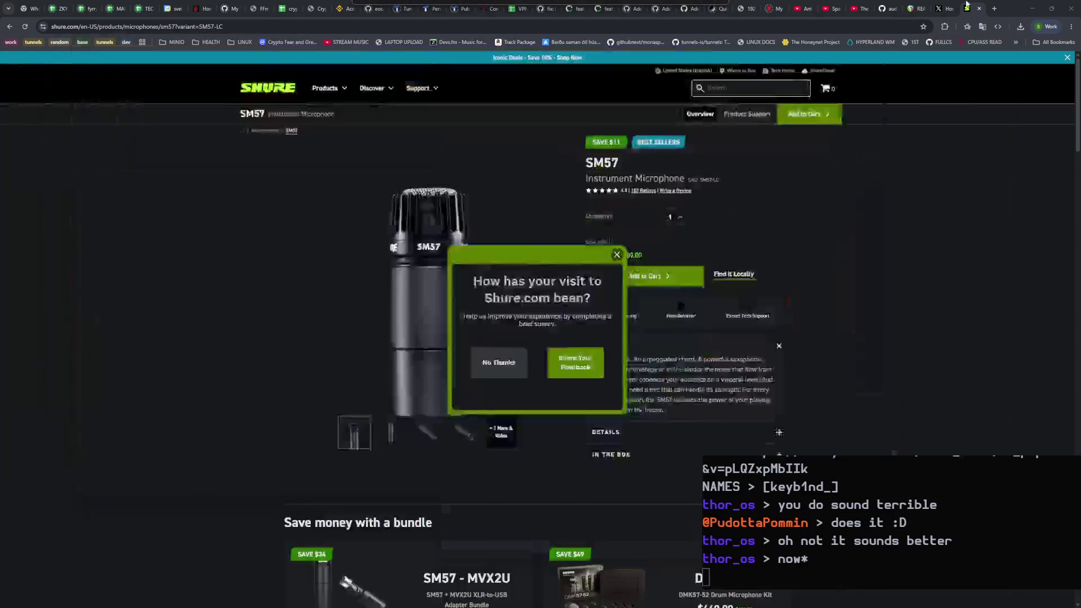
{"action": "scroll", "coordinate": [761, 224], "scroll_direction": "down", "scroll_amount": 6}
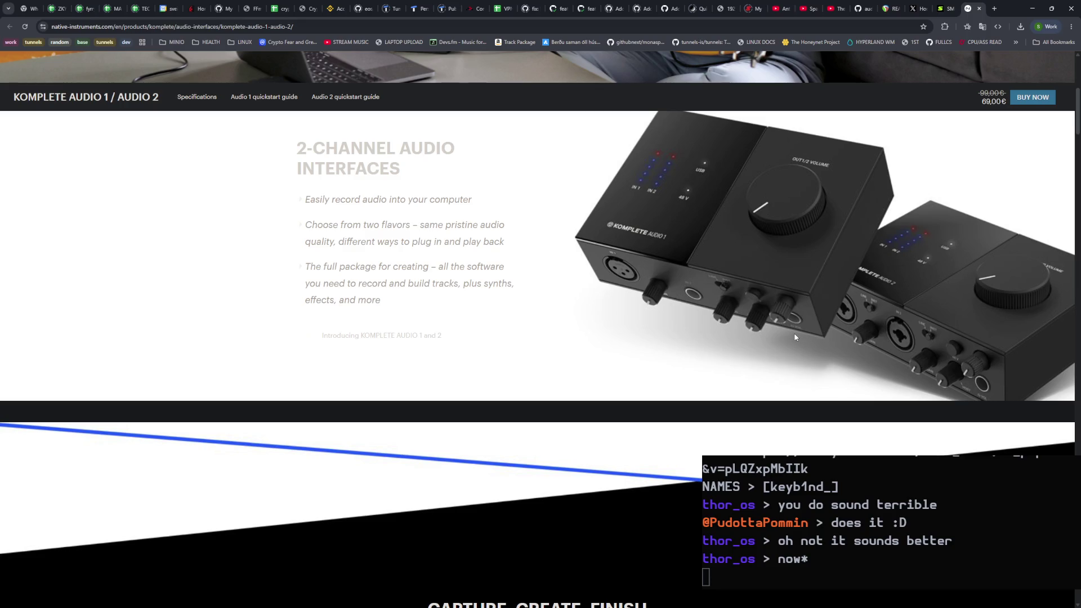
{"action": "scroll", "coordinate": [791, 333], "scroll_direction": "up", "scroll_amount": 1}
{"action": "scroll", "coordinate": [791, 332], "scroll_direction": "down", "scroll_amount": 5}
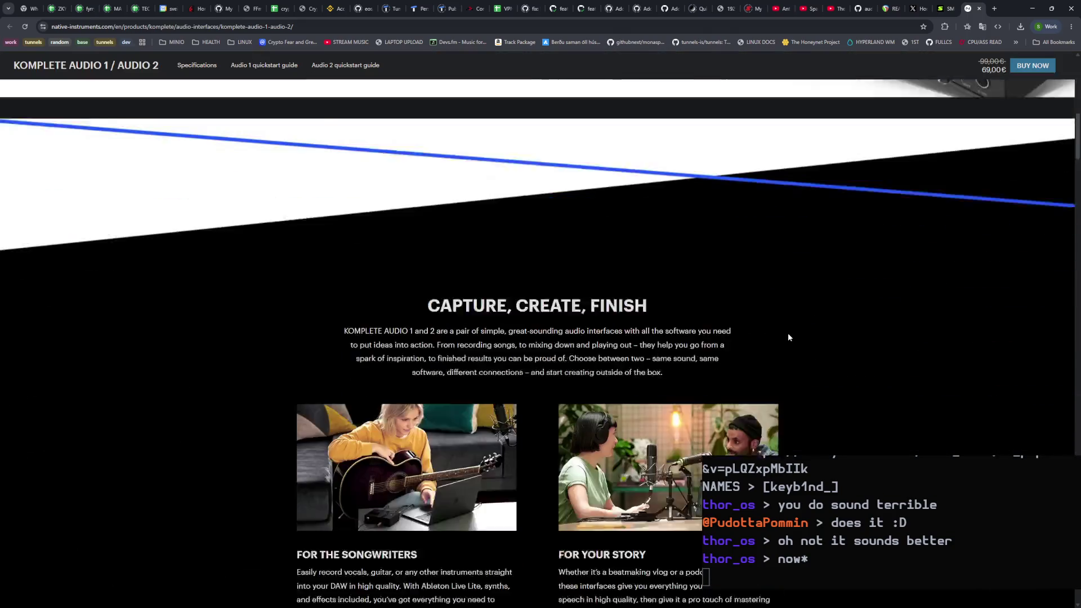
{"action": "scroll", "coordinate": [786, 332], "scroll_direction": "up", "scroll_amount": 5}
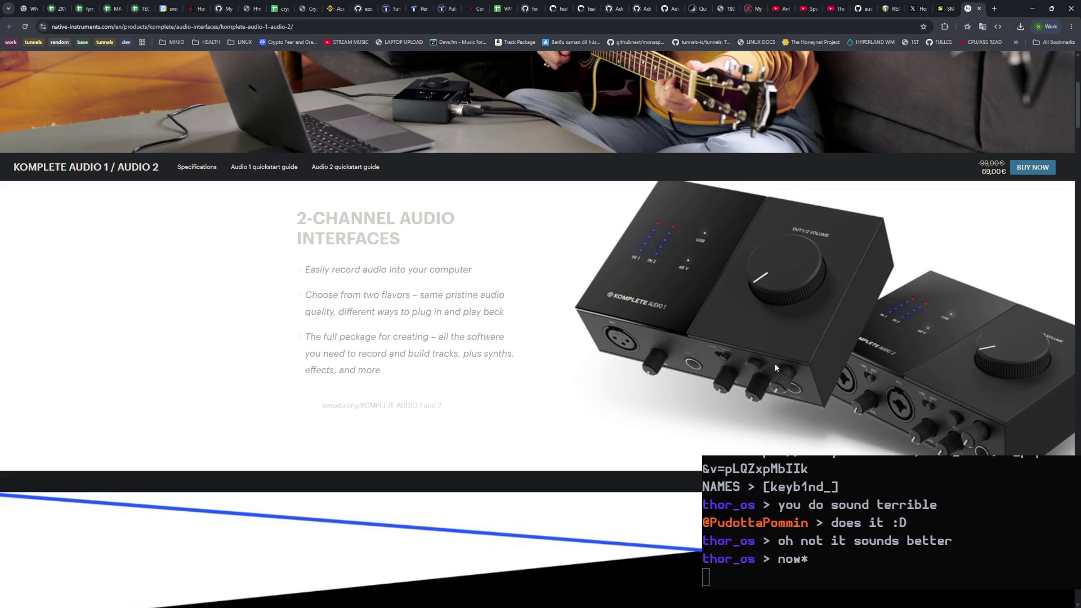
{"action": "scroll", "coordinate": [762, 361], "scroll_direction": "up", "scroll_amount": 5}
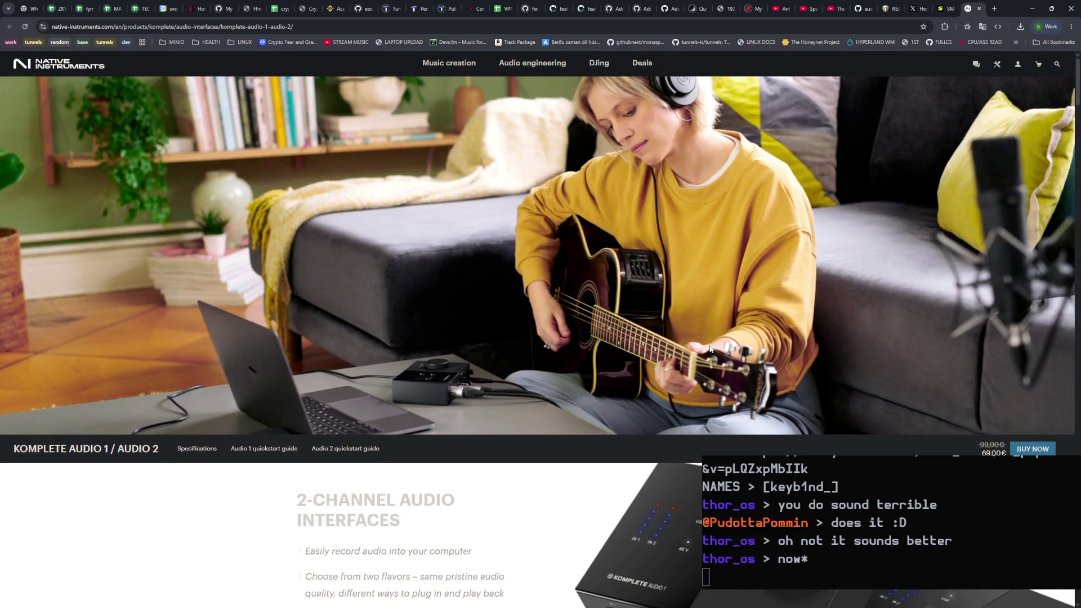
{"action": "scroll", "coordinate": [699, 337], "scroll_direction": "down", "scroll_amount": 5}
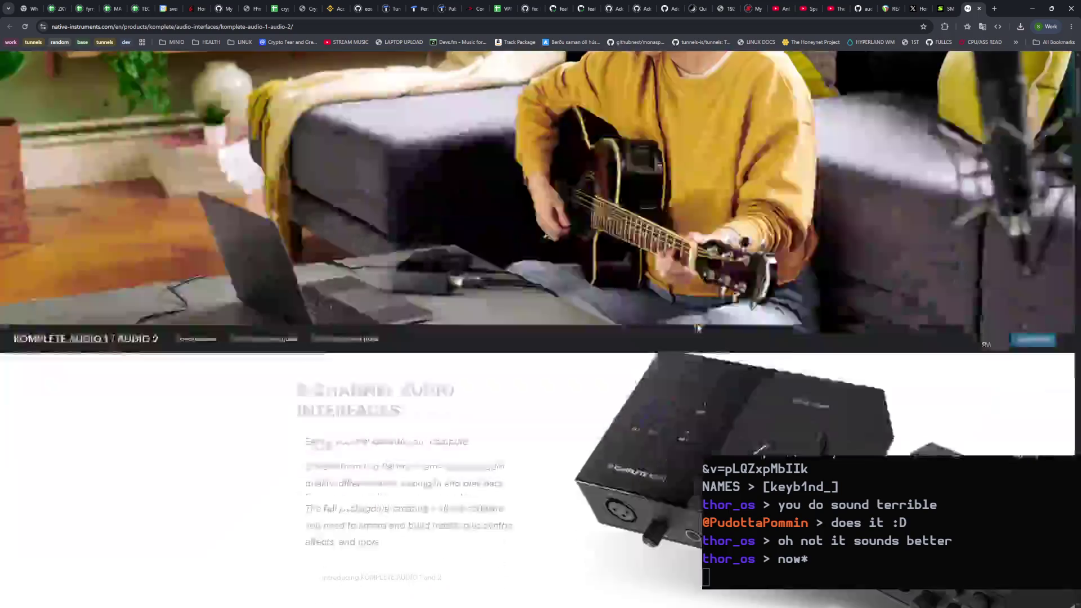
{"action": "scroll", "coordinate": [694, 320], "scroll_direction": "down", "scroll_amount": 10}
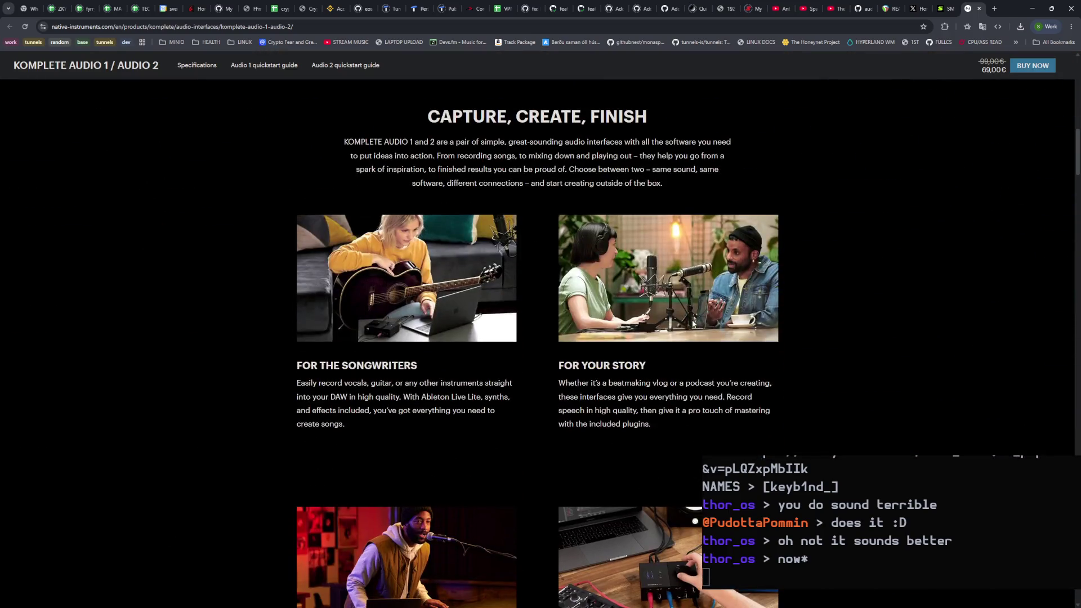
{"action": "scroll", "coordinate": [692, 322], "scroll_direction": "down", "scroll_amount": 4}
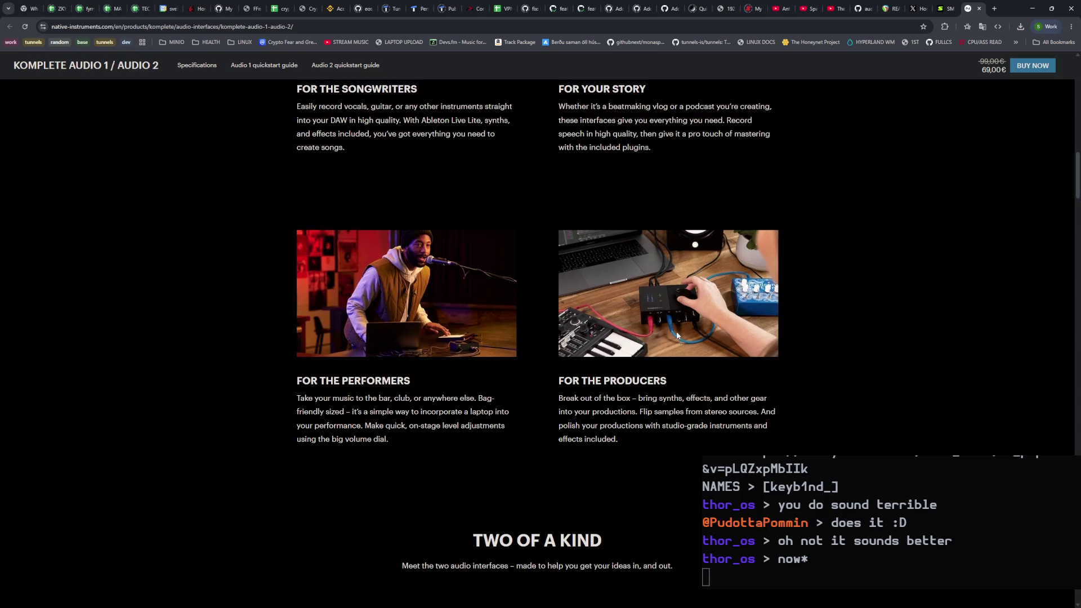
{"action": "scroll", "coordinate": [674, 365], "scroll_direction": "down", "scroll_amount": 7}
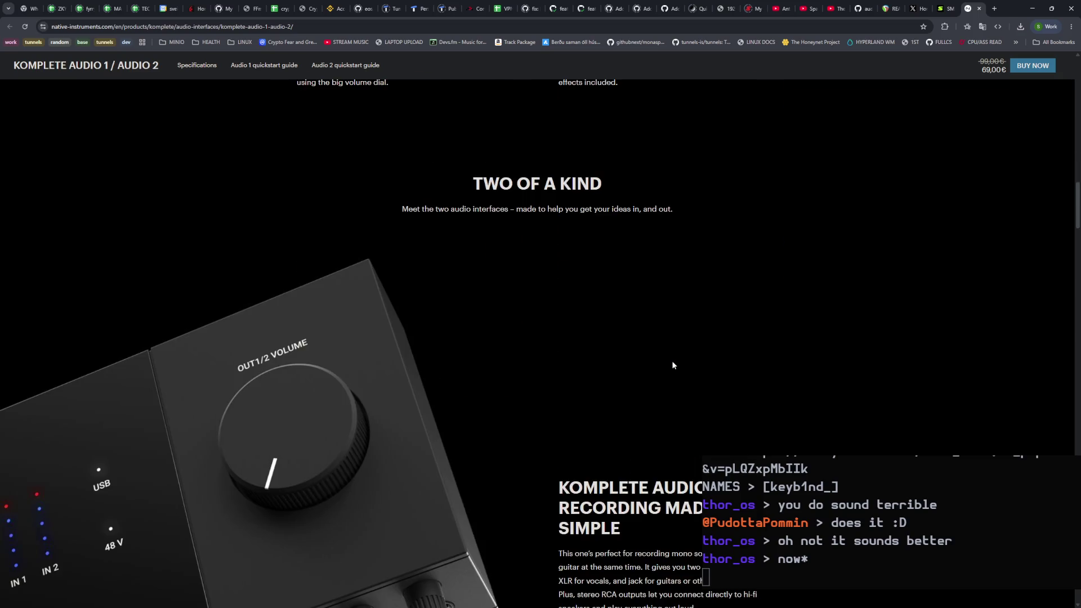
{"action": "scroll", "coordinate": [672, 364], "scroll_direction": "down", "scroll_amount": 3}
{"action": "scroll", "coordinate": [671, 358], "scroll_direction": "down", "scroll_amount": 5}
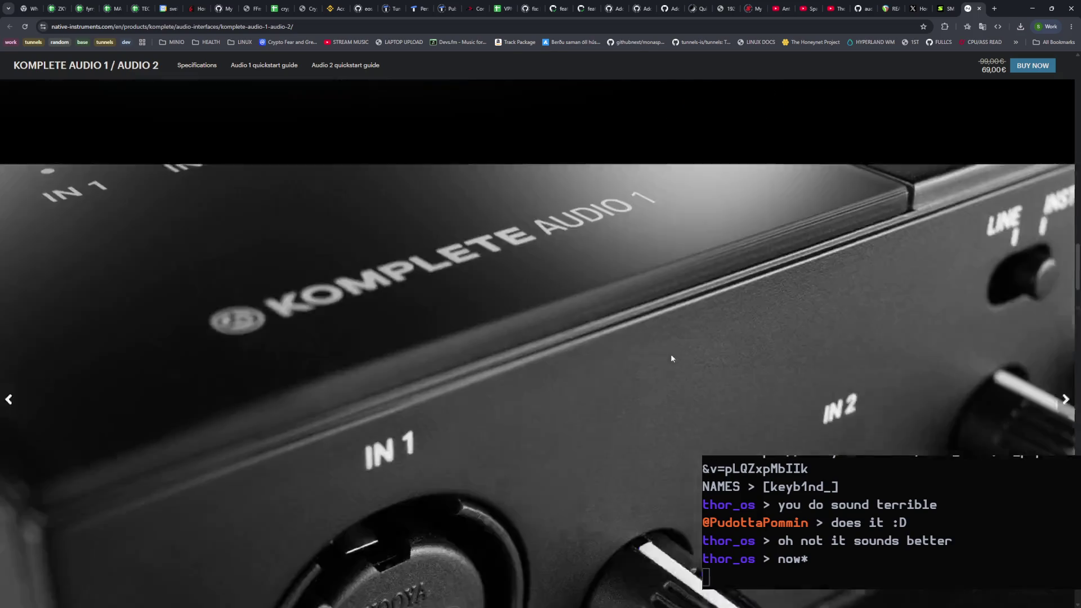
{"action": "scroll", "coordinate": [672, 360], "scroll_direction": "up", "scroll_amount": 20}
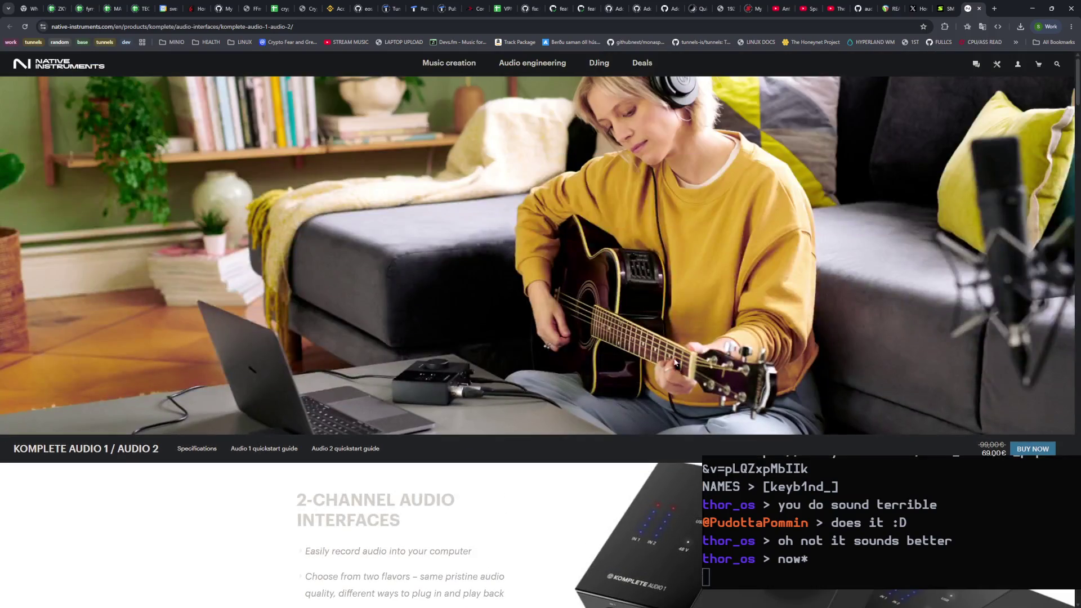
{"action": "left_click", "coordinate": [519, 63]}
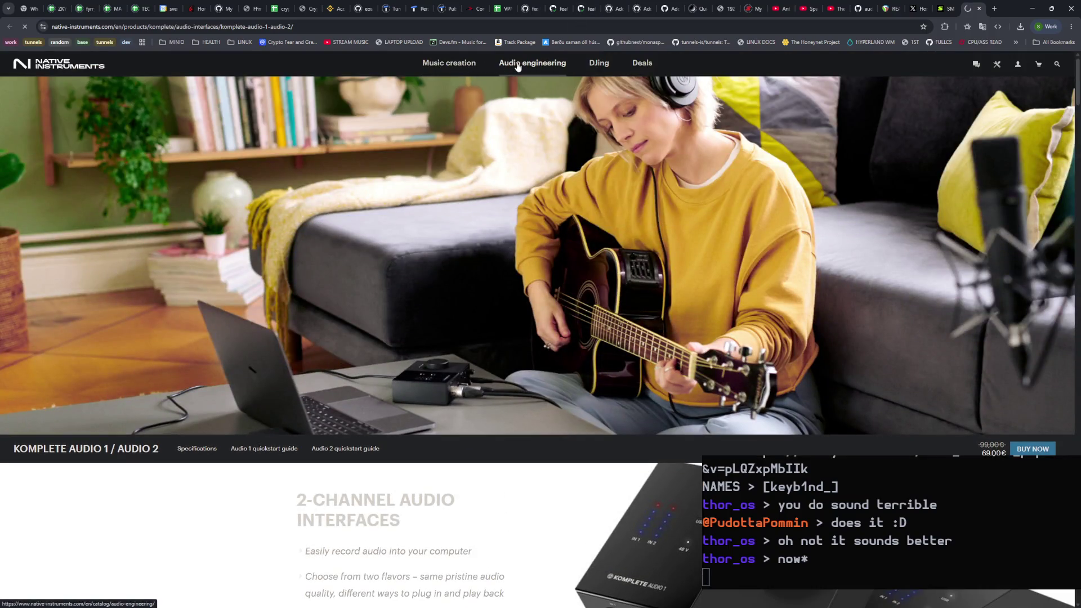
{"action": "scroll", "coordinate": [582, 221], "scroll_direction": "down", "scroll_amount": 7}
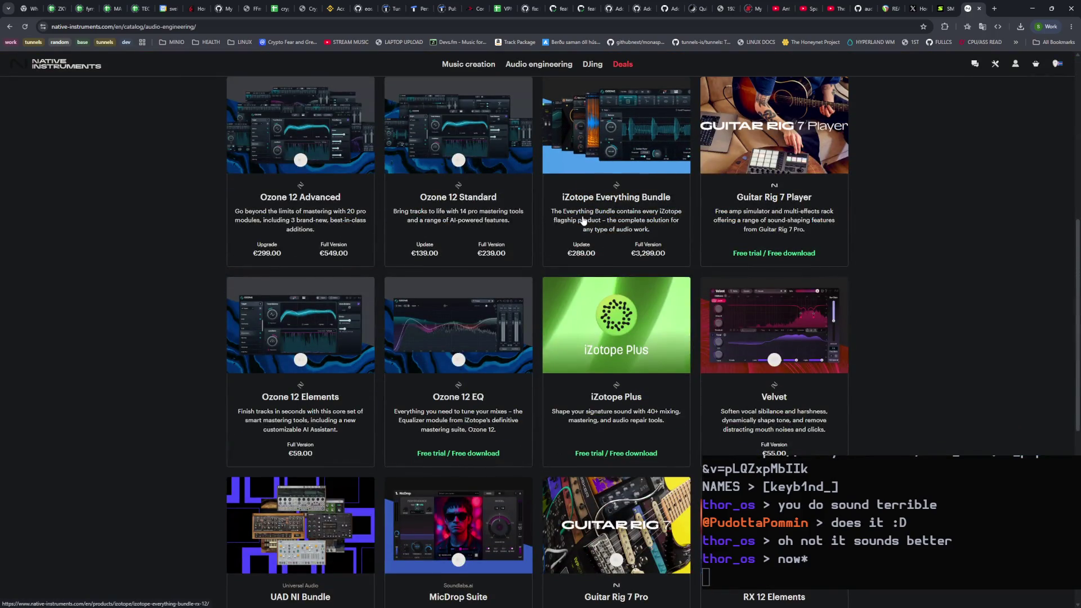
{"action": "scroll", "coordinate": [582, 220], "scroll_direction": "down", "scroll_amount": 6}
{"action": "scroll", "coordinate": [582, 248], "scroll_direction": "up", "scroll_amount": 15}
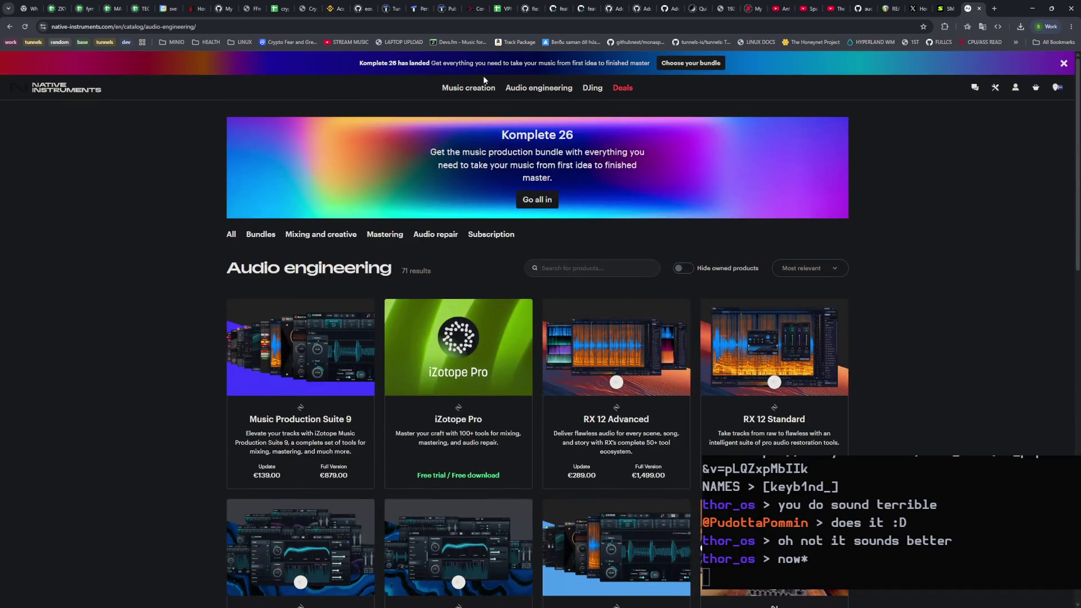
{"action": "left_click", "coordinate": [480, 92]}
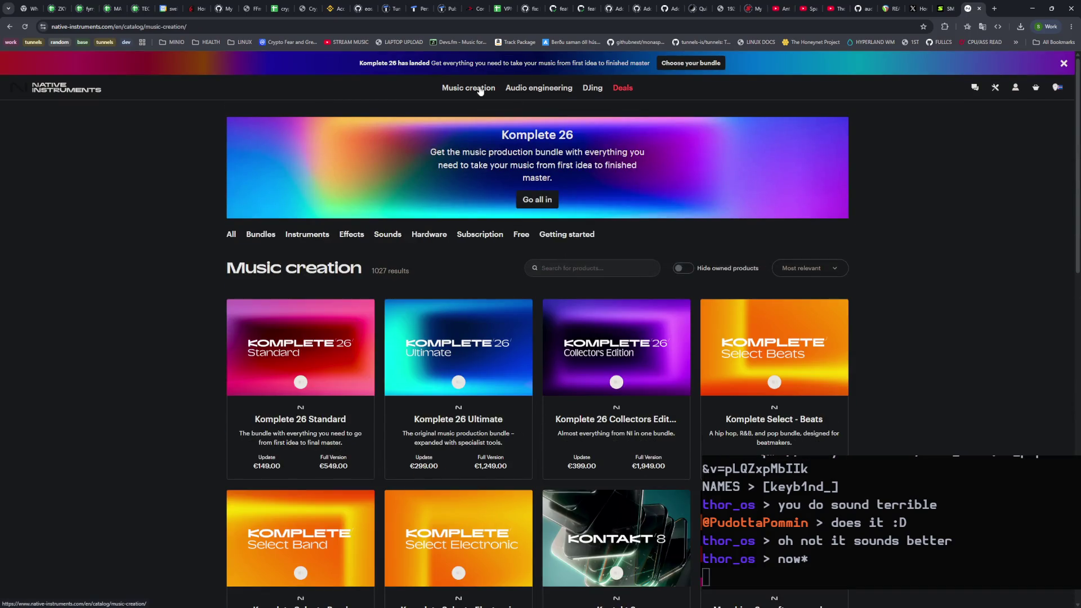
{"action": "scroll", "coordinate": [485, 112], "scroll_direction": "down", "scroll_amount": 20}
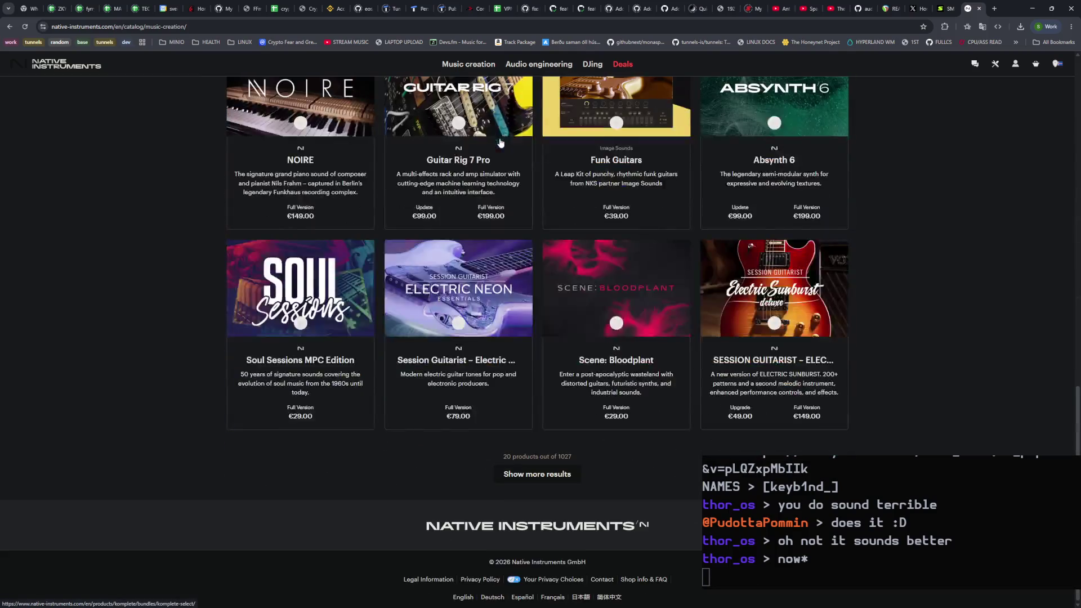
{"action": "scroll", "coordinate": [499, 152], "scroll_direction": "up", "scroll_amount": 18}
{"action": "scroll", "coordinate": [500, 152], "scroll_direction": "up", "scroll_amount": 2}
{"action": "left_click", "coordinate": [10, 28]}
{"action": "left_click", "coordinate": [11, 28]}
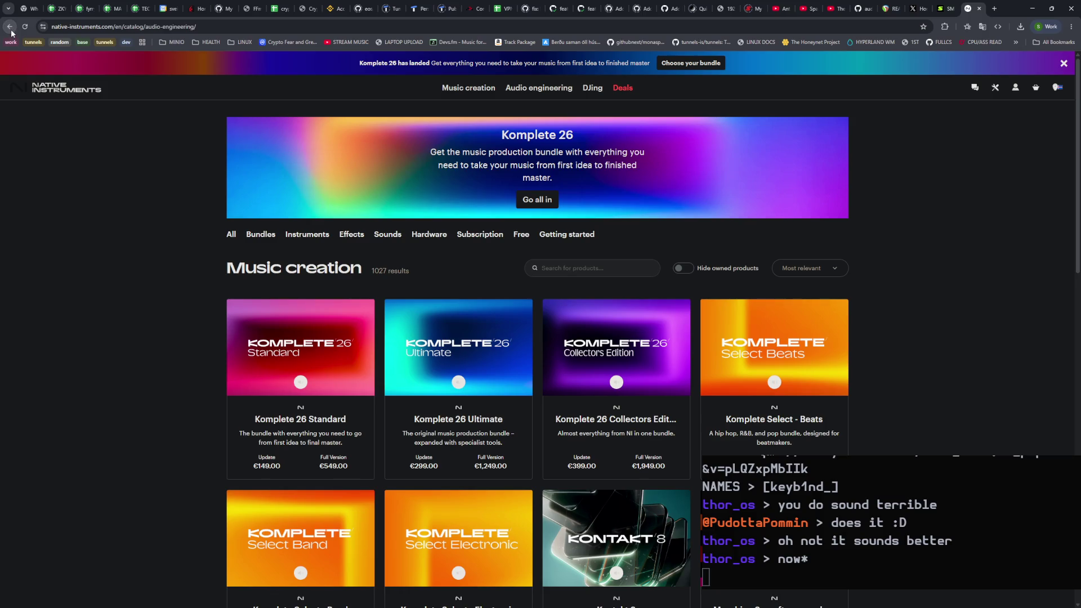
{"action": "left_click", "coordinate": [11, 30]}
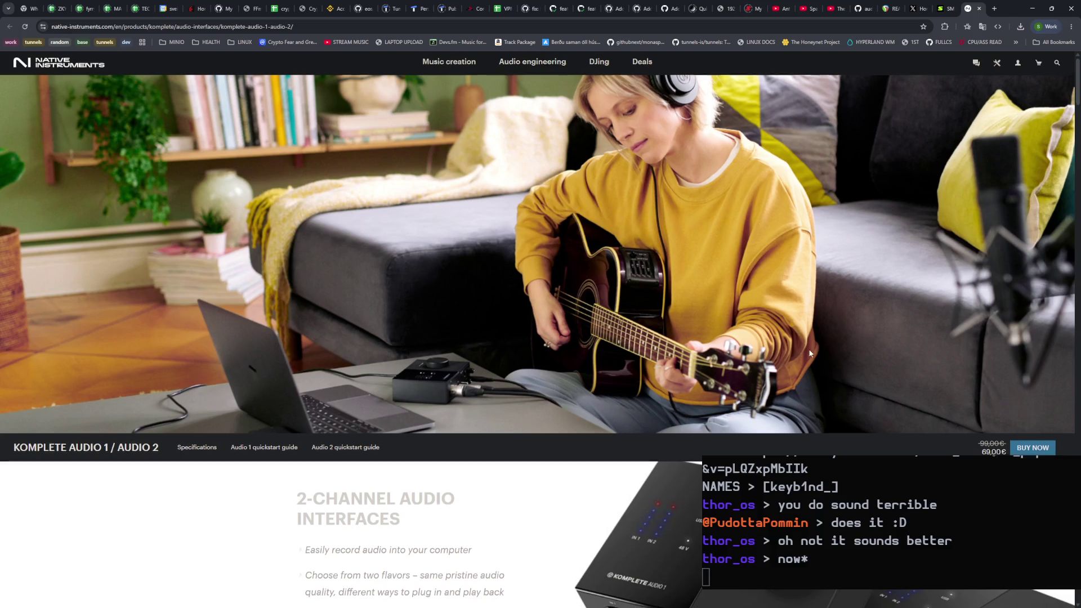
{"action": "scroll", "coordinate": [808, 353], "scroll_direction": "down", "scroll_amount": 3}
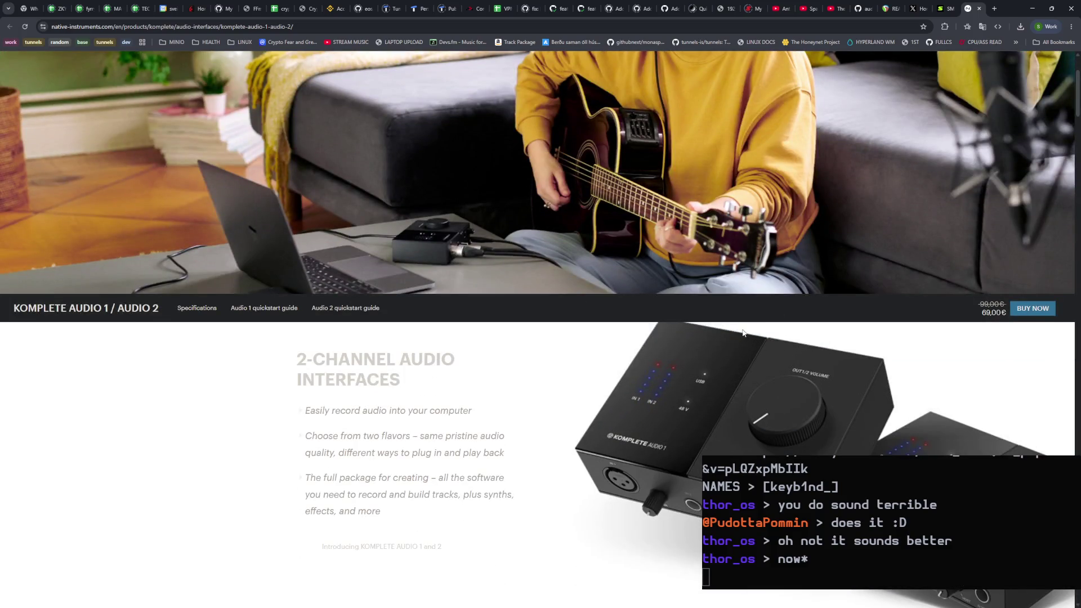
{"action": "scroll", "coordinate": [742, 331], "scroll_direction": "down", "scroll_amount": 3}
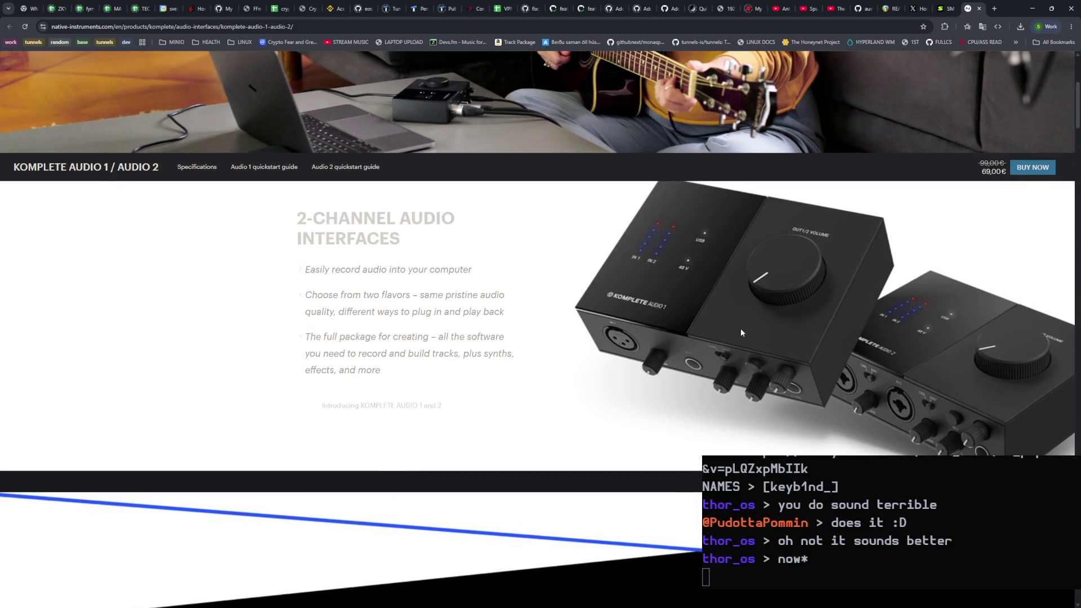
{"action": "scroll", "coordinate": [741, 332], "scroll_direction": "up", "scroll_amount": 1}
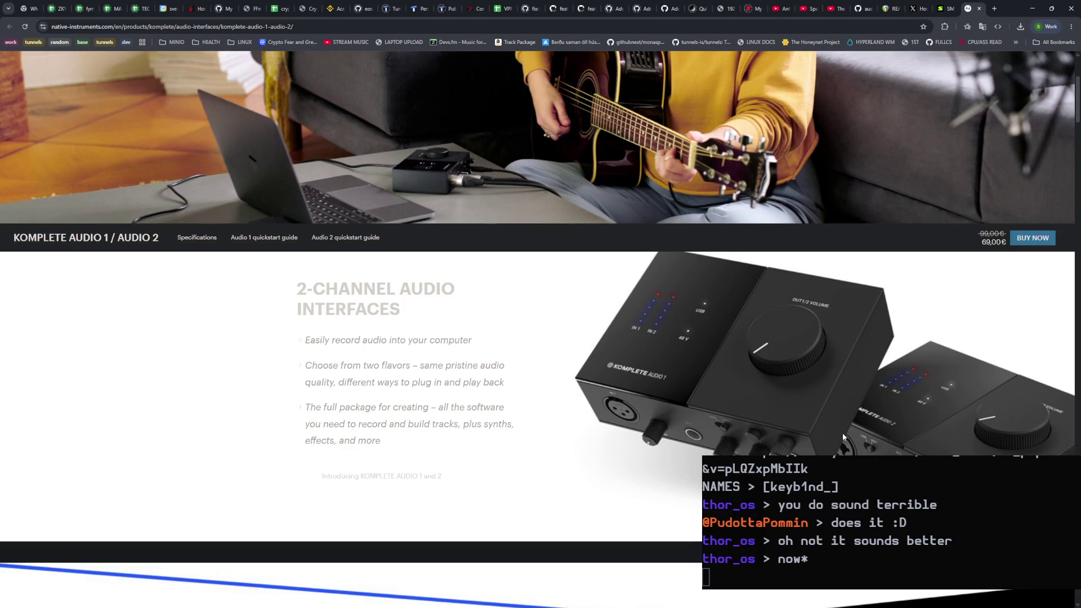
{"action": "scroll", "coordinate": [873, 295], "scroll_direction": "up", "scroll_amount": 4}
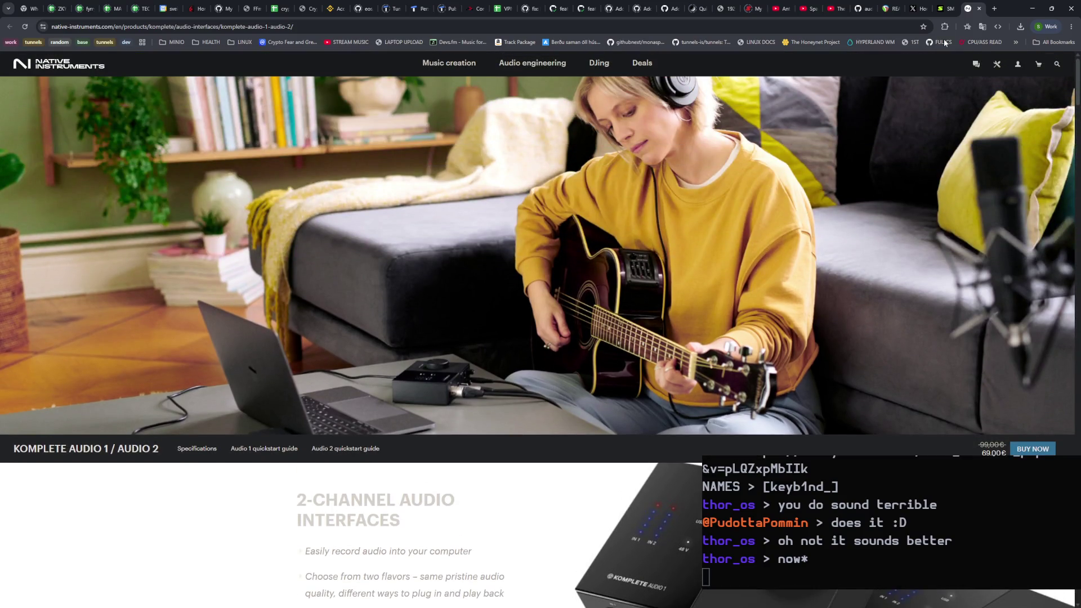
{"action": "left_click", "coordinate": [947, 9]}
Step: Search Google for 'arm for sm57' in a new tab and open Amazon's $19.99 YOUSHARES boom arm listing
{"action": "left_click", "coordinate": [994, 10]}
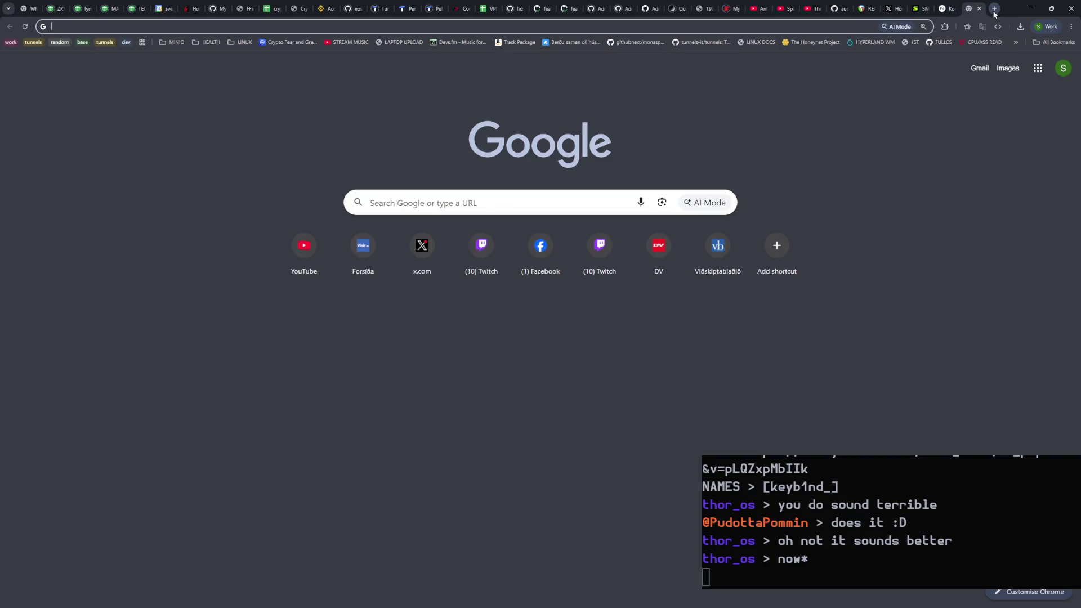
{"action": "type", "text": "arm for sm56"}
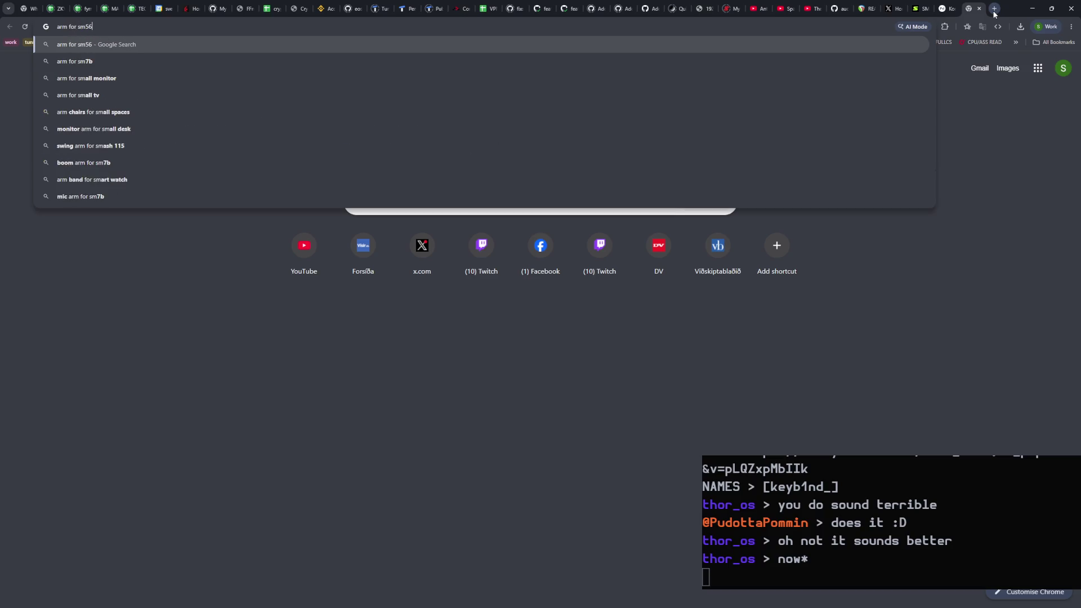
{"action": "key", "text": "BackSpace"}
{"action": "type", "text": "7"}
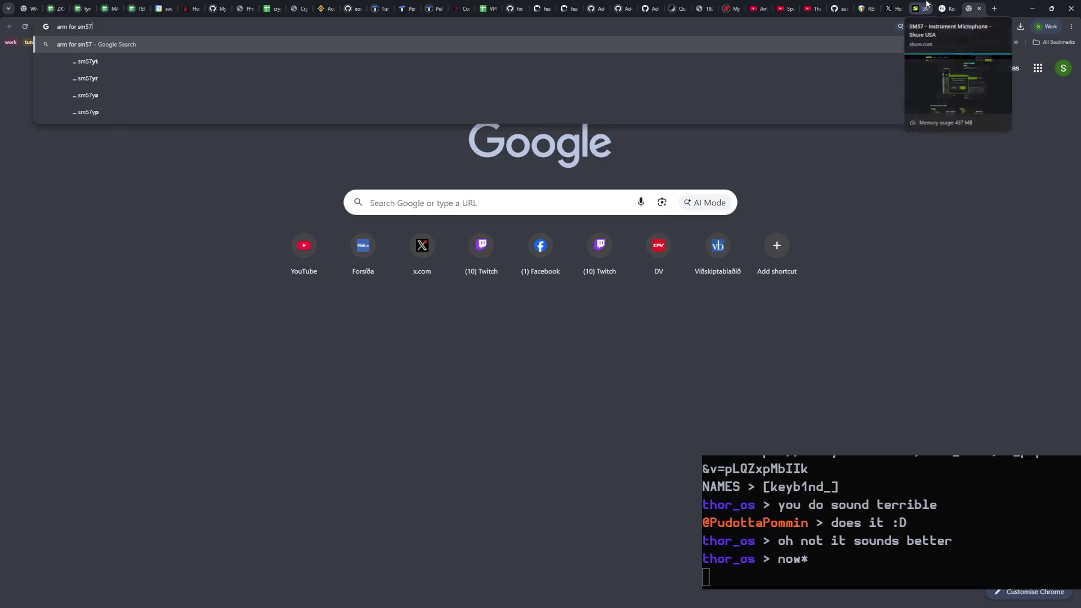
{"action": "key", "text": "Return"}
{"action": "left_click", "coordinate": [359, 236]}
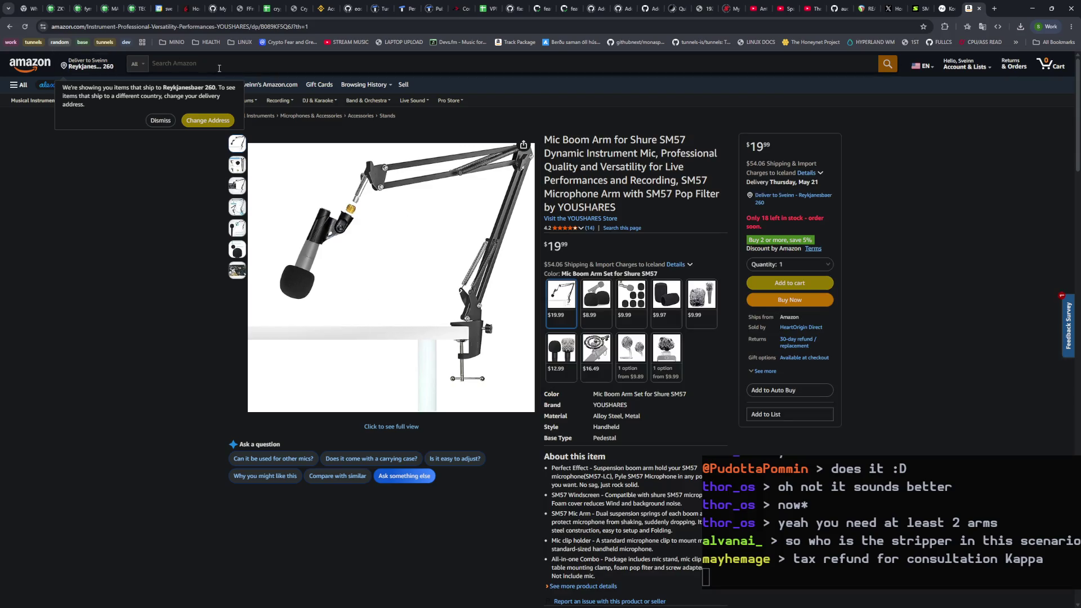
{"action": "left_click", "coordinate": [219, 68]}
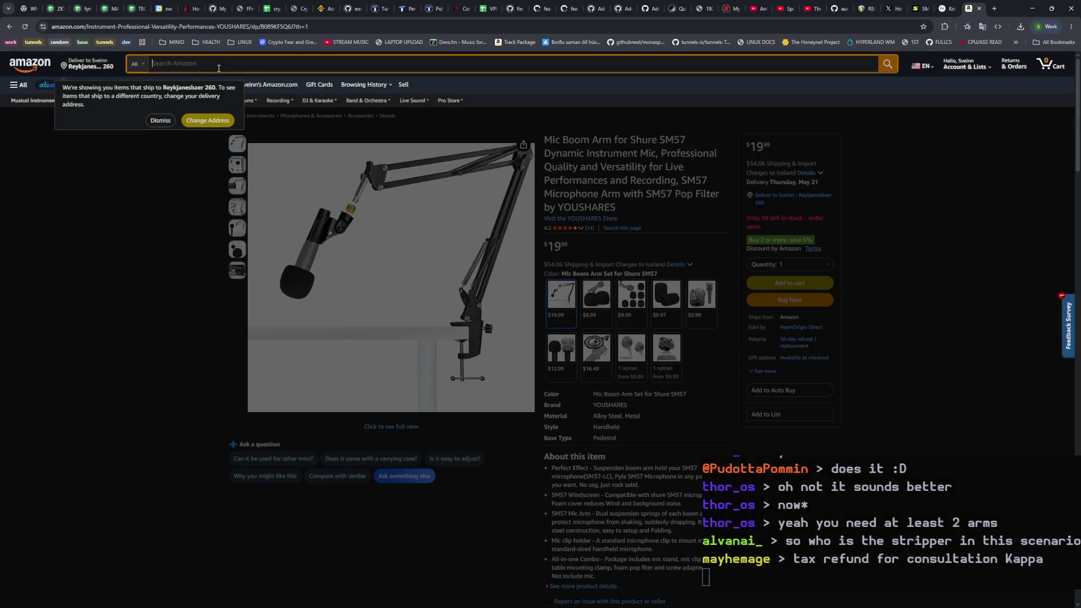
Step: Check the Gator Boom Arm and Geekria microphone arm listings from the arm for sm57 results
{"action": "left_click", "coordinate": [10, 26]}
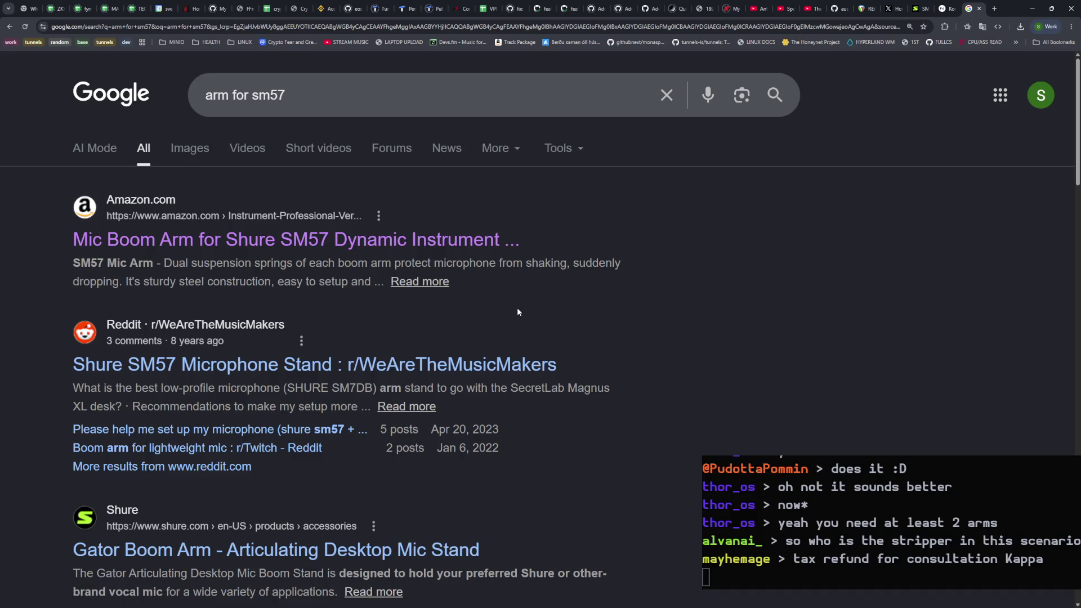
{"action": "scroll", "coordinate": [507, 309], "scroll_direction": "down", "scroll_amount": 3}
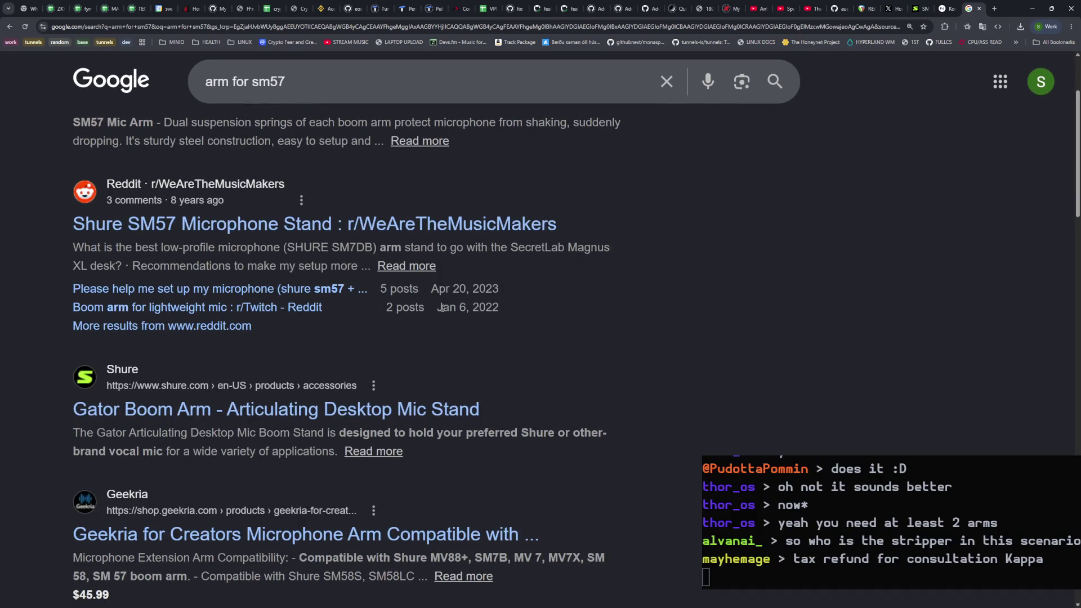
{"action": "left_click", "coordinate": [276, 412]}
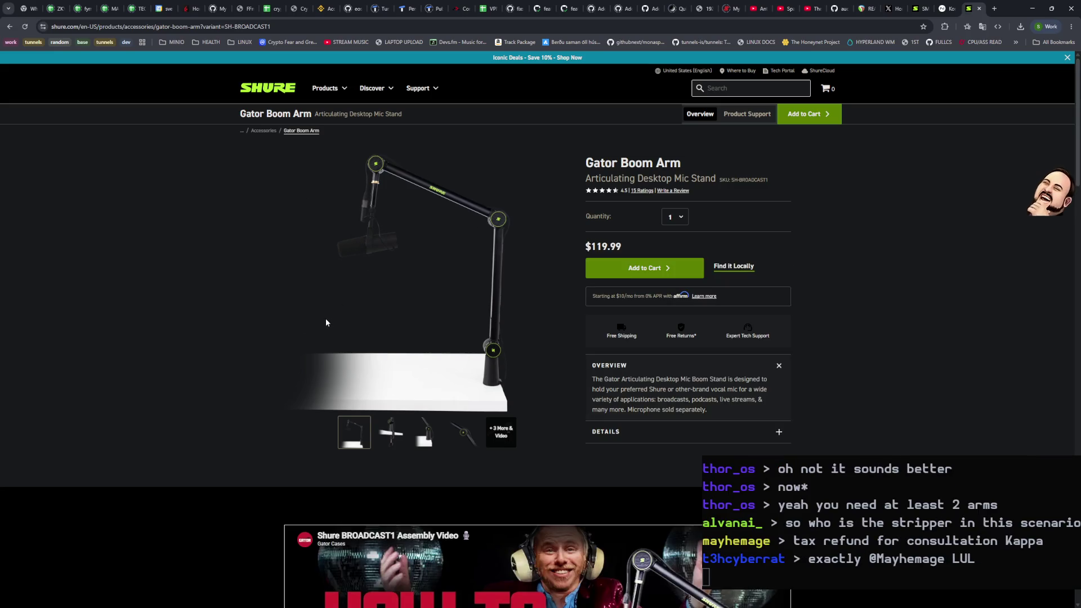
{"action": "left_click", "coordinate": [11, 27]}
{"action": "scroll", "coordinate": [264, 401], "scroll_direction": "down", "scroll_amount": 3}
{"action": "left_click", "coordinate": [265, 401]}
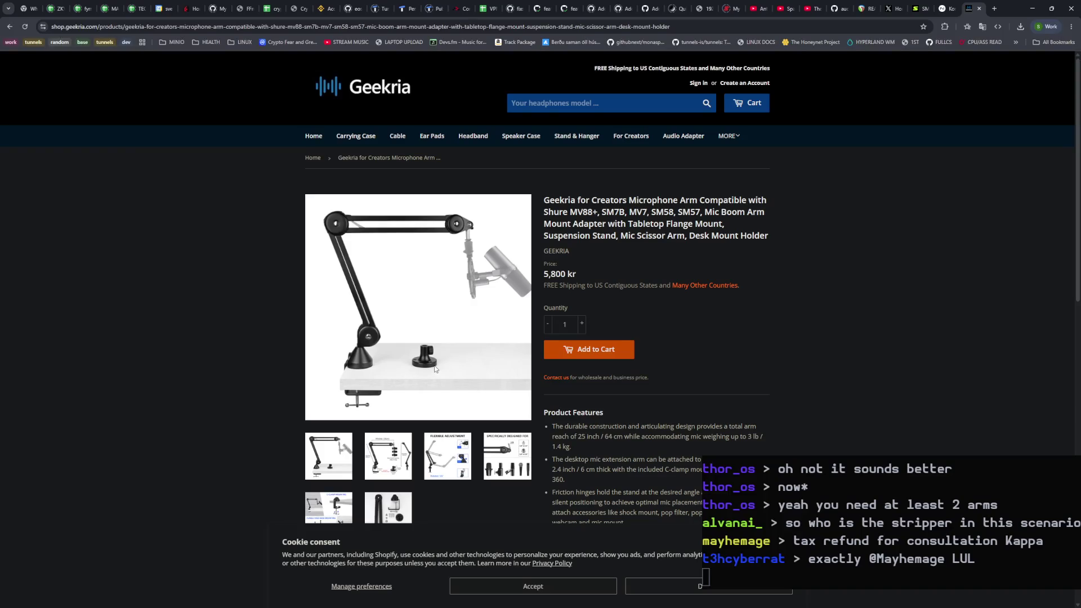
{"action": "left_click", "coordinate": [7, 31]}
{"action": "scroll", "coordinate": [435, 339], "scroll_direction": "up", "scroll_amount": 5}
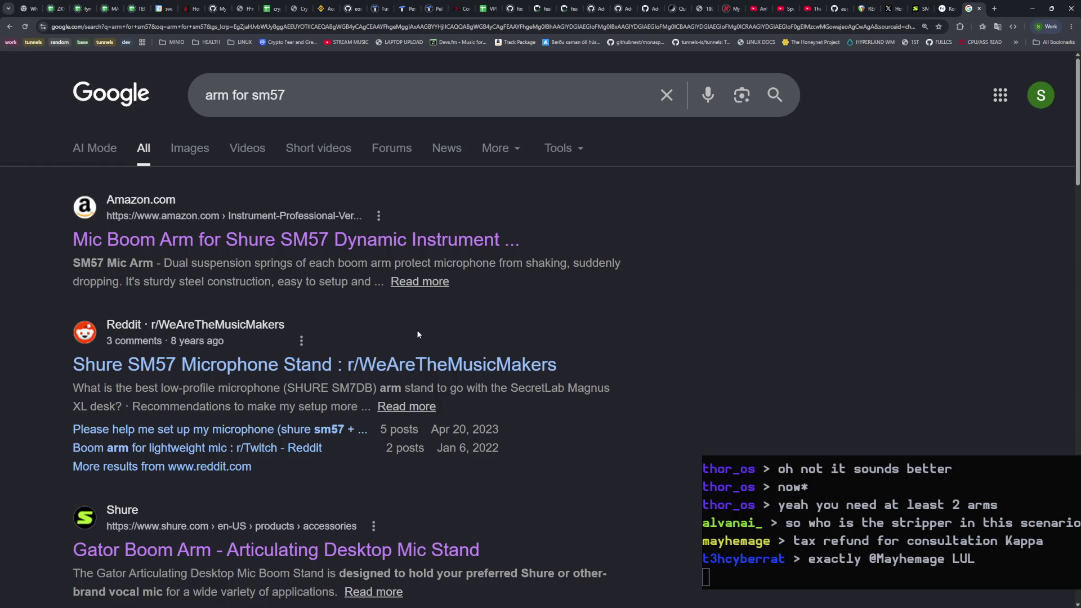
Step: Read the Reddit SM57 microphone stand thread after dismissing its cookie banner, then go back
{"action": "left_click", "coordinate": [262, 366]}
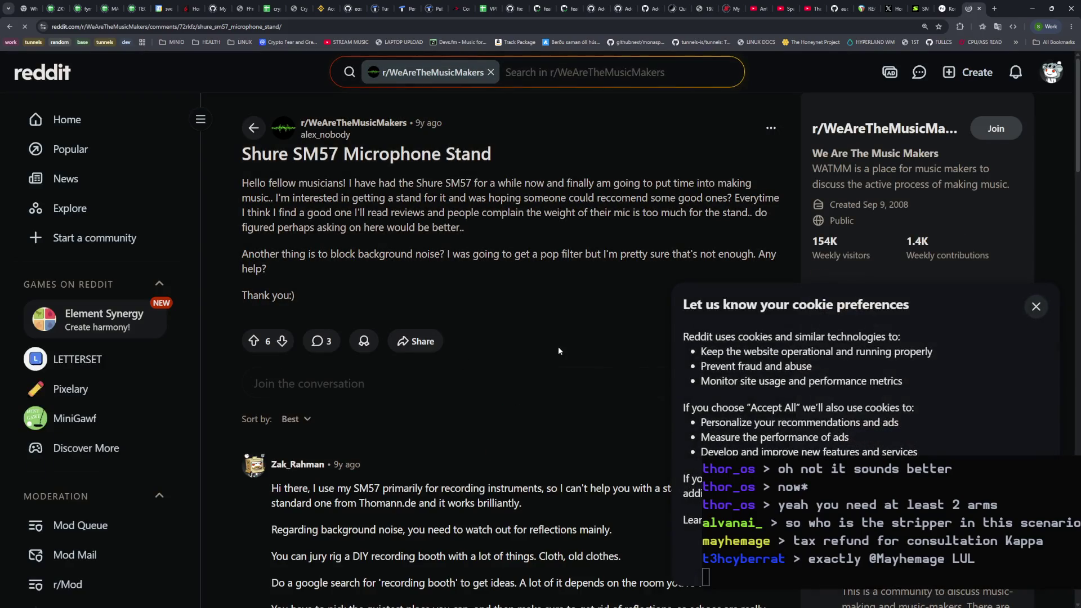
{"action": "scroll", "coordinate": [546, 340], "scroll_direction": "down", "scroll_amount": 7}
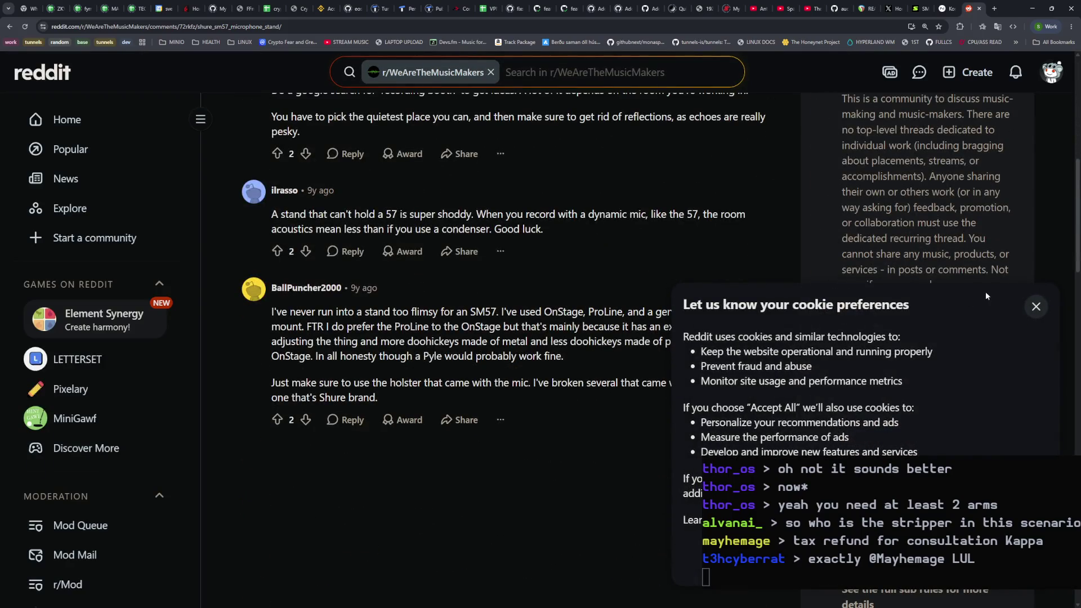
{"action": "left_click", "coordinate": [1035, 306]}
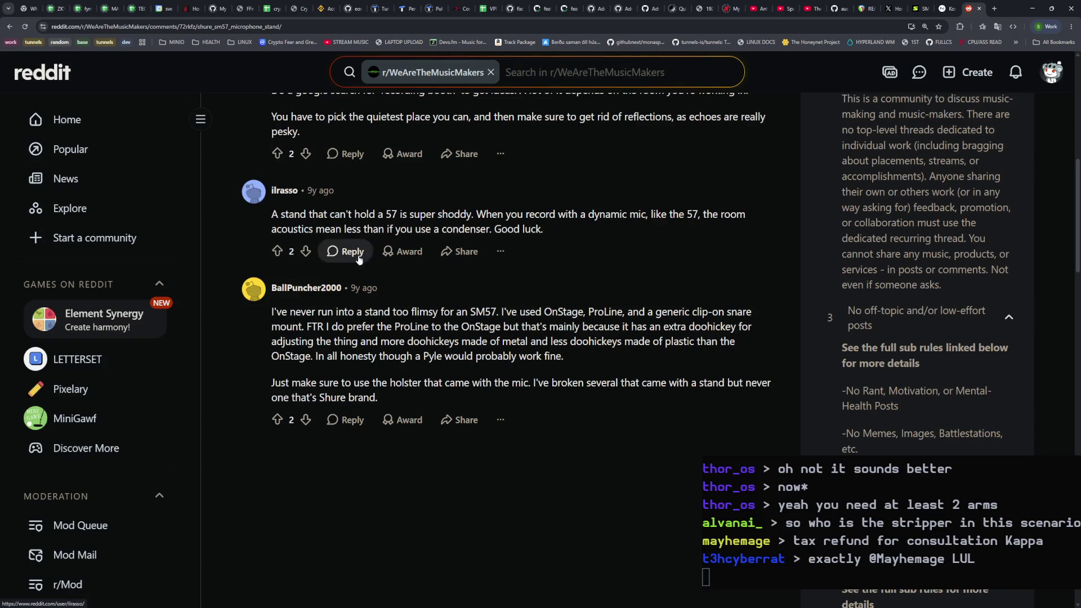
{"action": "key", "text": "alt+Left"}
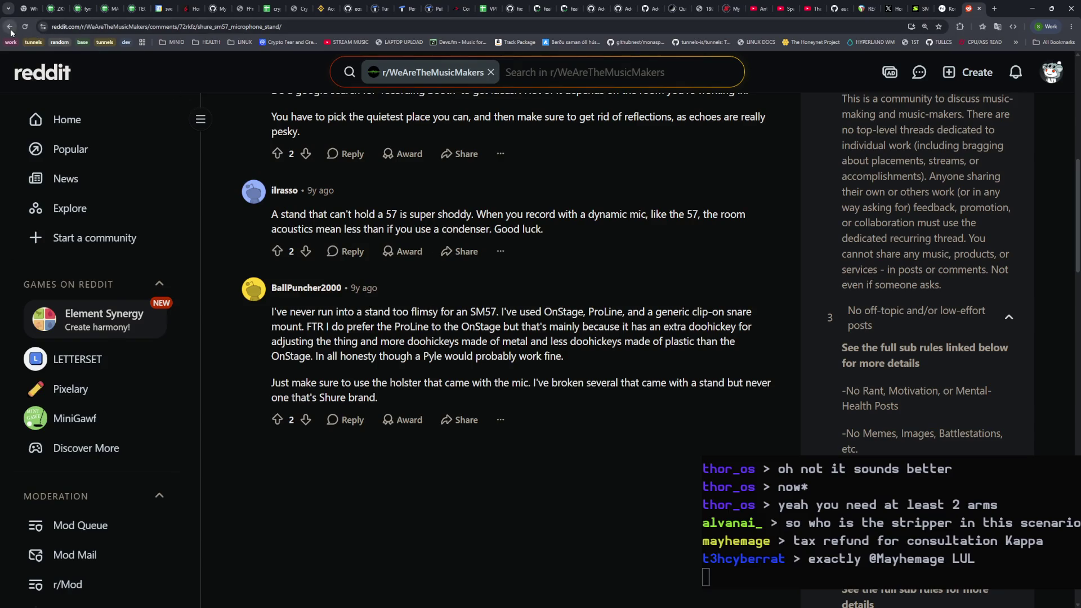
Step: Read the Gearspace thread about SM57 shock mounts and return to the Google results
{"action": "scroll", "coordinate": [307, 295], "scroll_direction": "down", "scroll_amount": 8}
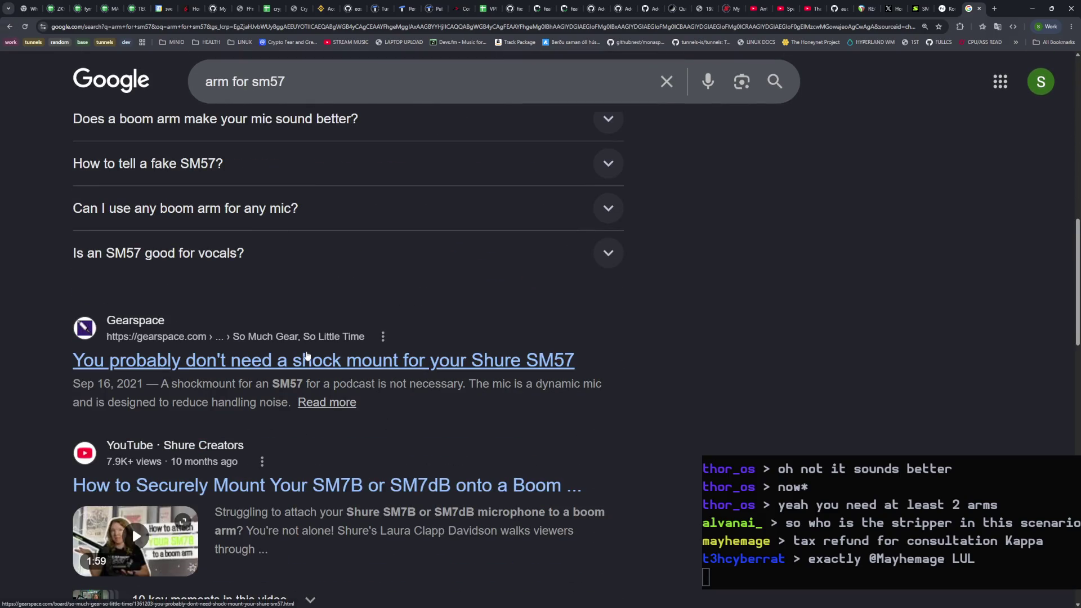
{"action": "left_click", "coordinate": [304, 360]}
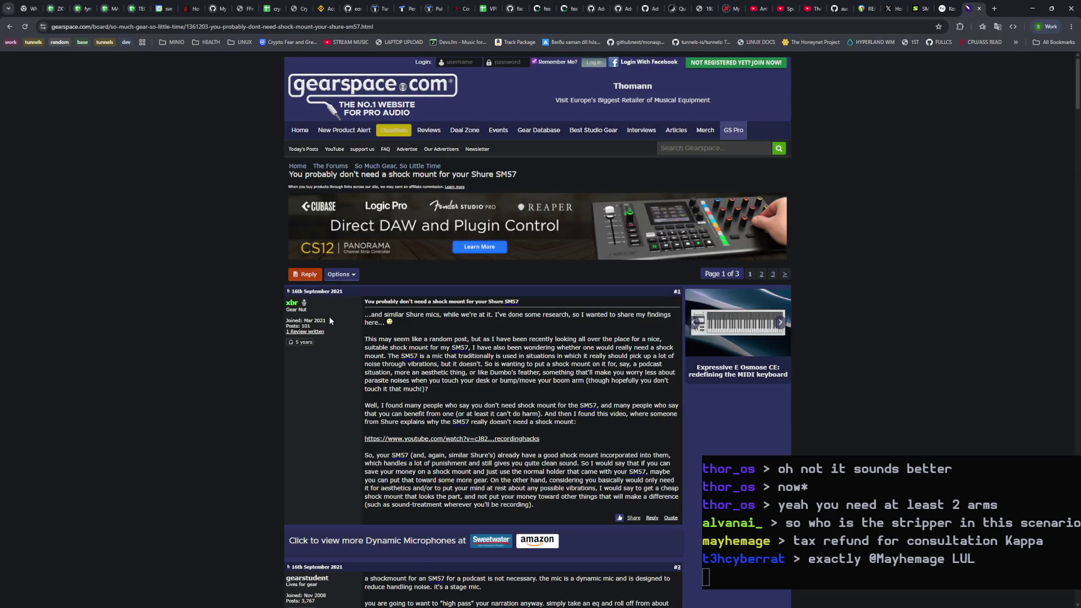
{"action": "left_click", "coordinate": [9, 27]}
{"action": "scroll", "coordinate": [307, 292], "scroll_direction": "down", "scroll_amount": 5}
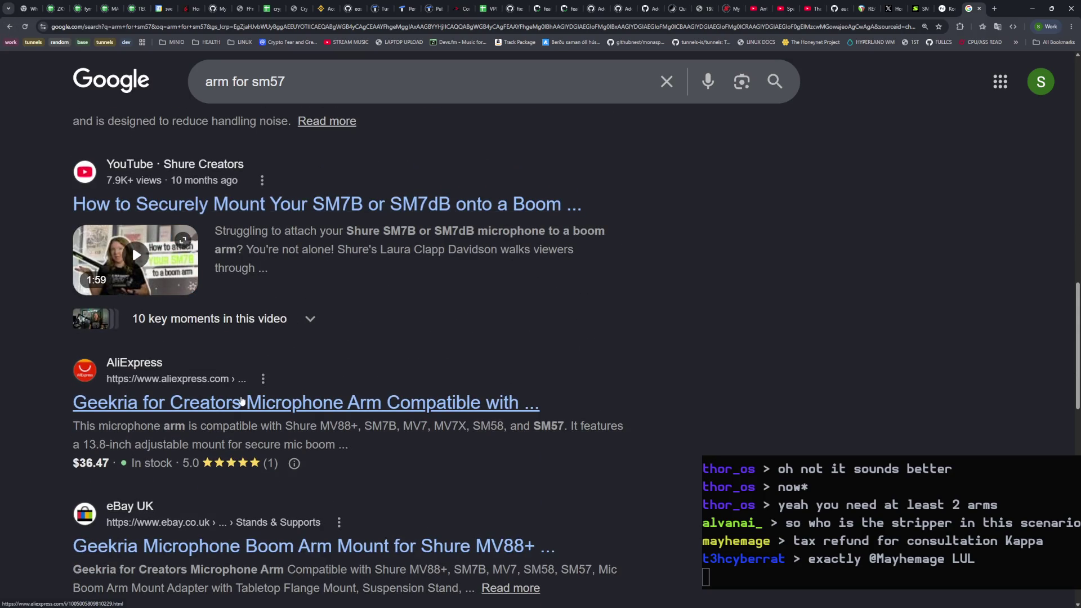
{"action": "scroll", "coordinate": [242, 401], "scroll_direction": "up", "scroll_amount": 10}
{"action": "left_click", "coordinate": [269, 32]}
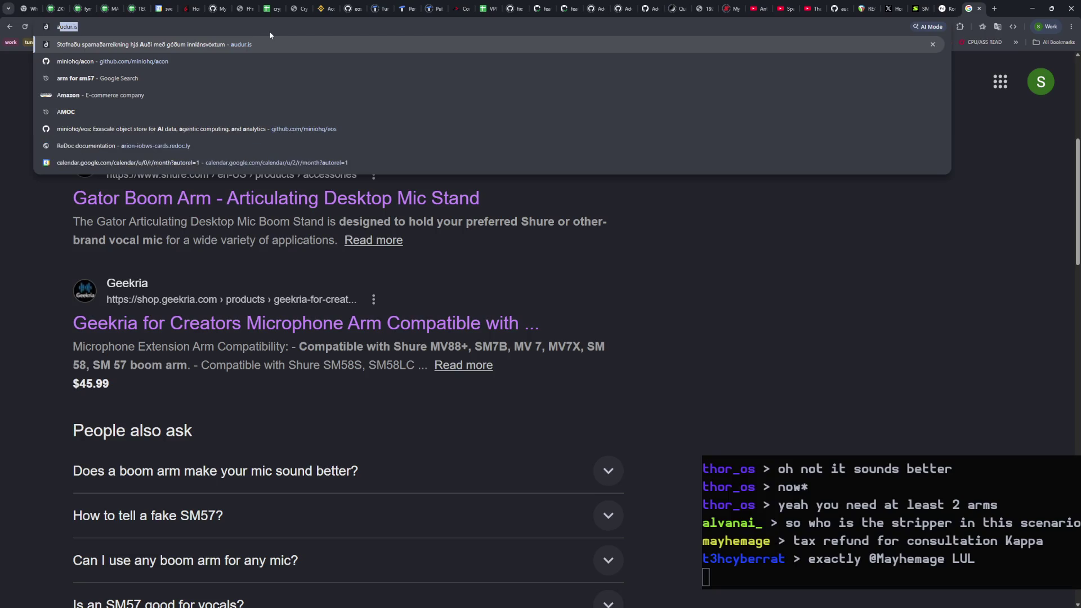
Step: Search Google for amazon and open the Amazon.co.uk site
{"action": "type", "text": "anm"}
{"action": "key", "text": "BackSpace"}
{"action": "key", "text": "BackSpace"}
{"action": "type", "text": "a"}
{"action": "key", "text": "Down"}
{"action": "key", "text": "Return"}
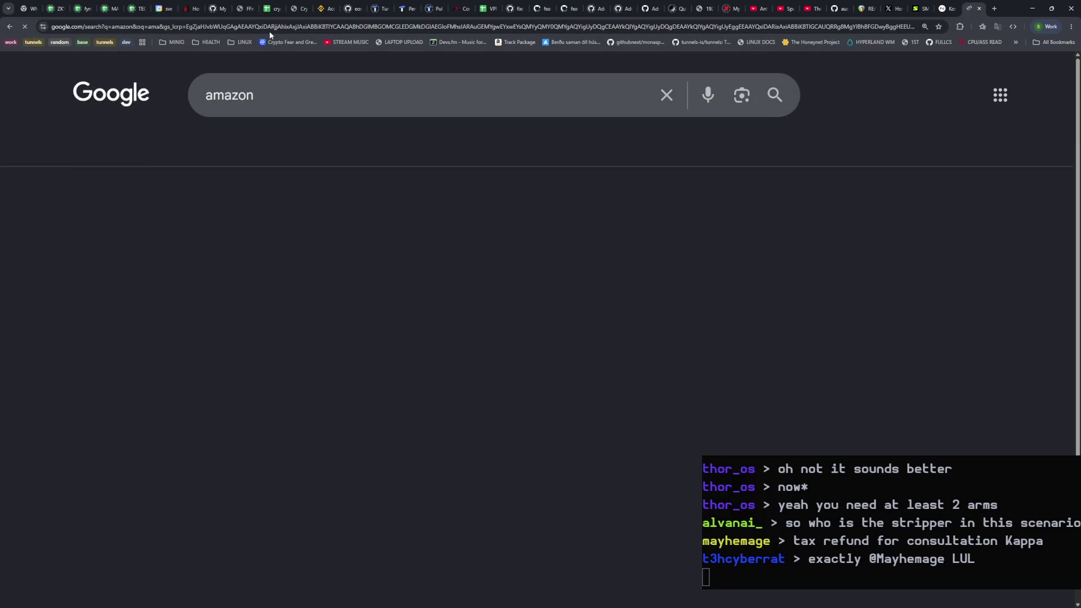
{"action": "left_click", "coordinate": [258, 243]}
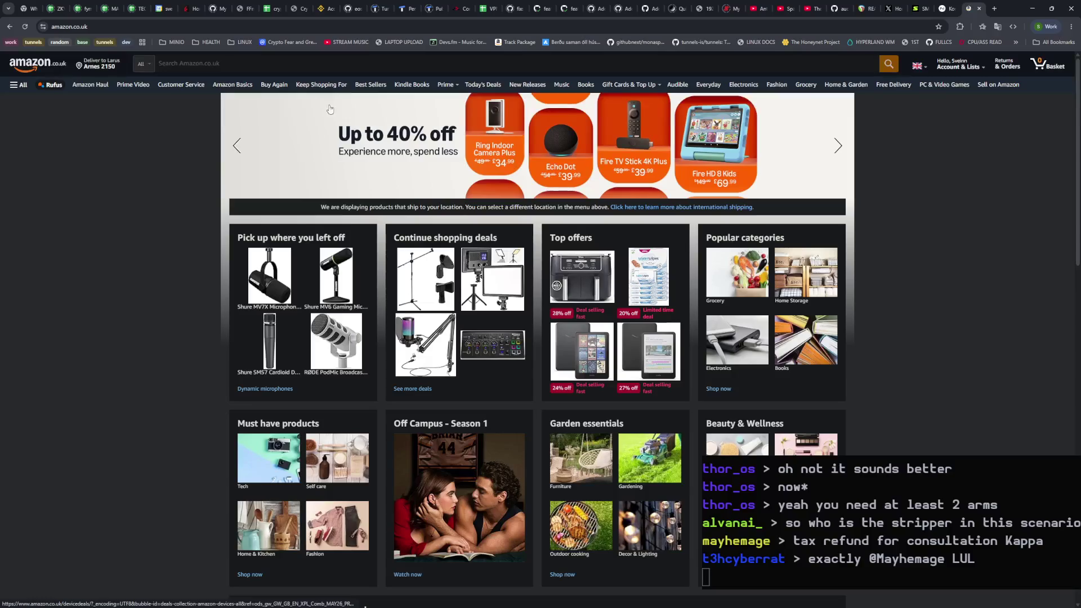
Step: Search Amazon for microphone stand, then microphone arm, and open the £59.50 Aokeo AK-49 arm page
{"action": "left_click", "coordinate": [230, 65]}
{"action": "type", "text": "micr"}
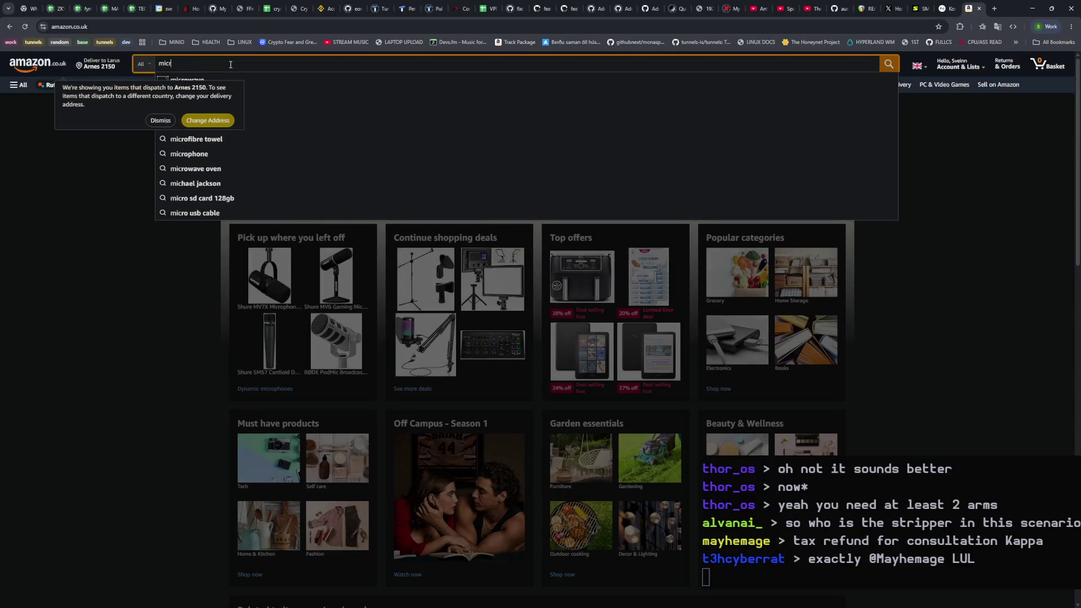
{"action": "type", "text": "ophone stand"}
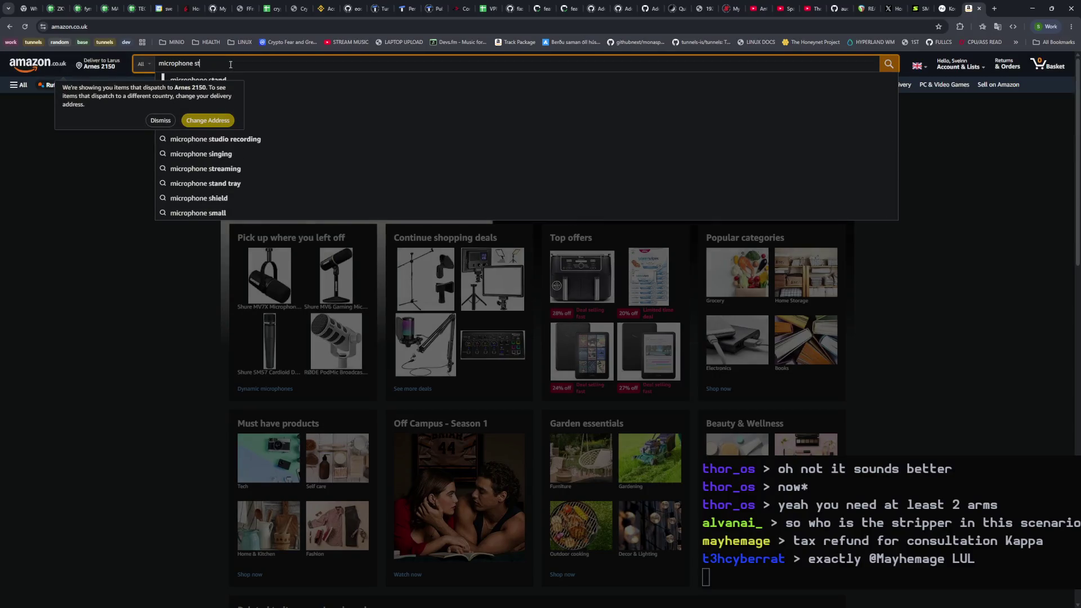
{"action": "key", "text": "Return"}
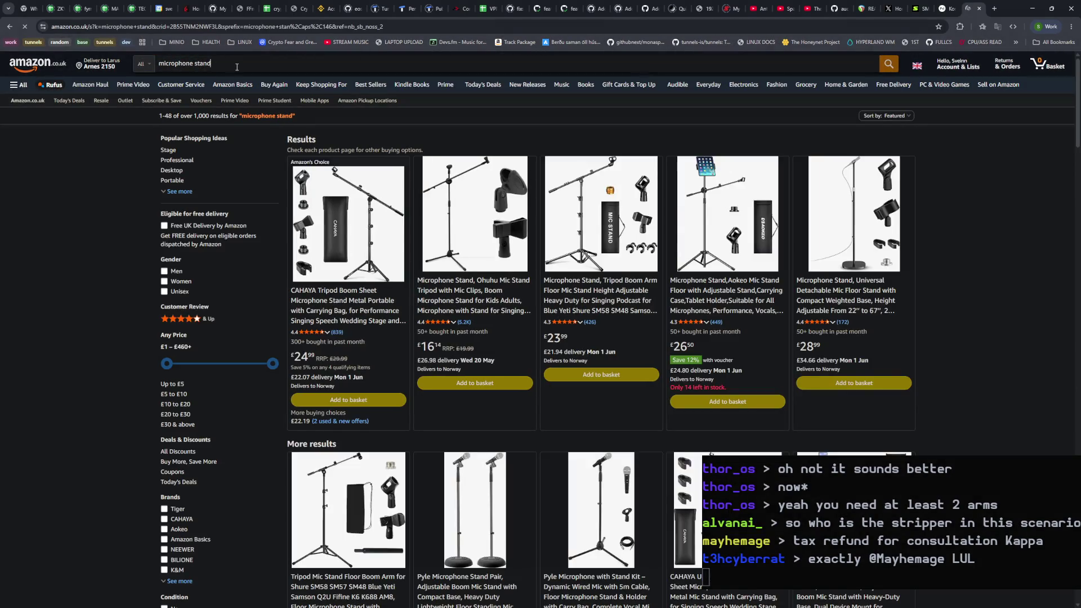
{"action": "left_click", "coordinate": [218, 63]}
{"action": "key", "text": "BackSpace"}
{"action": "key", "text": "BackSpace"}
{"action": "key", "text": "BackSpace"}
{"action": "type", "text": "a"}
{"action": "key", "text": "BackSpace"}
{"action": "key", "text": "BackSpace"}
{"action": "type", "text": "arm"}
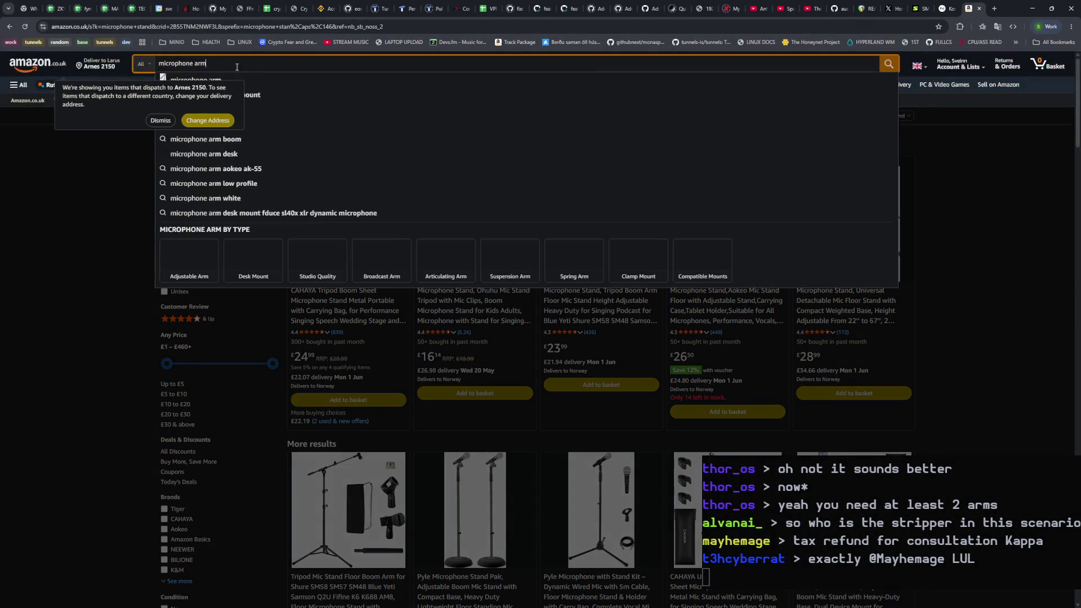
{"action": "key", "text": "Return"}
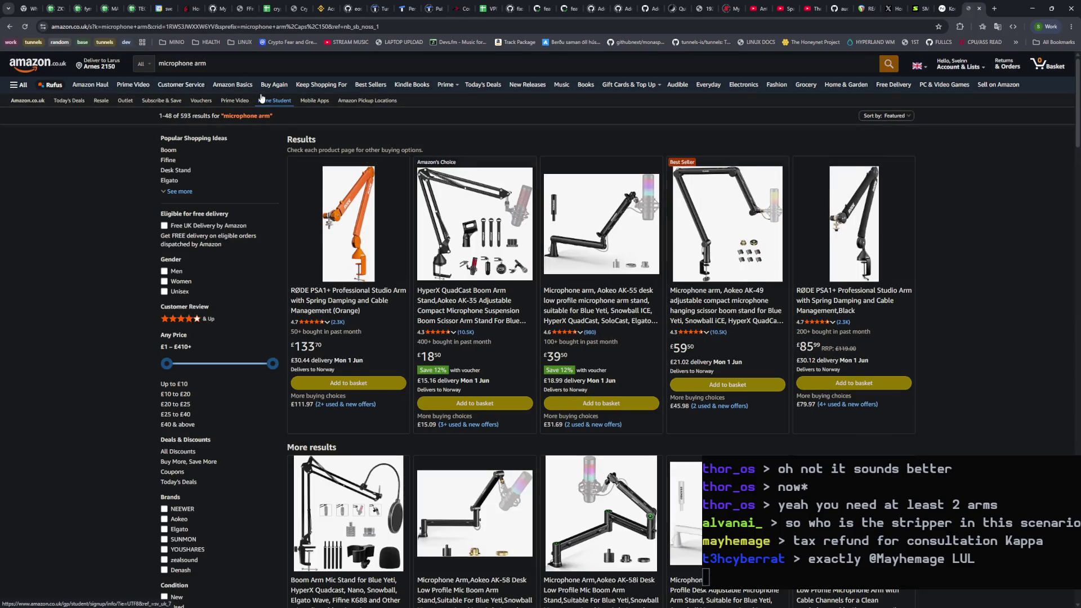
{"action": "left_click", "coordinate": [755, 239]}
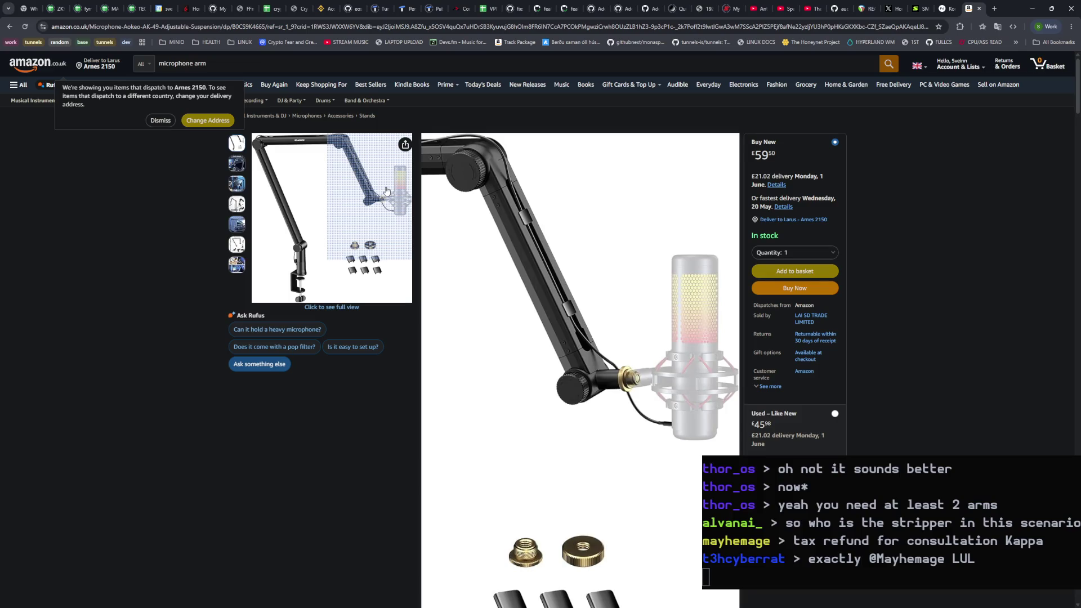
{"action": "key", "text": "ctrl+Page_Up"}
{"action": "key", "text": "ctrl+Page_Up"}
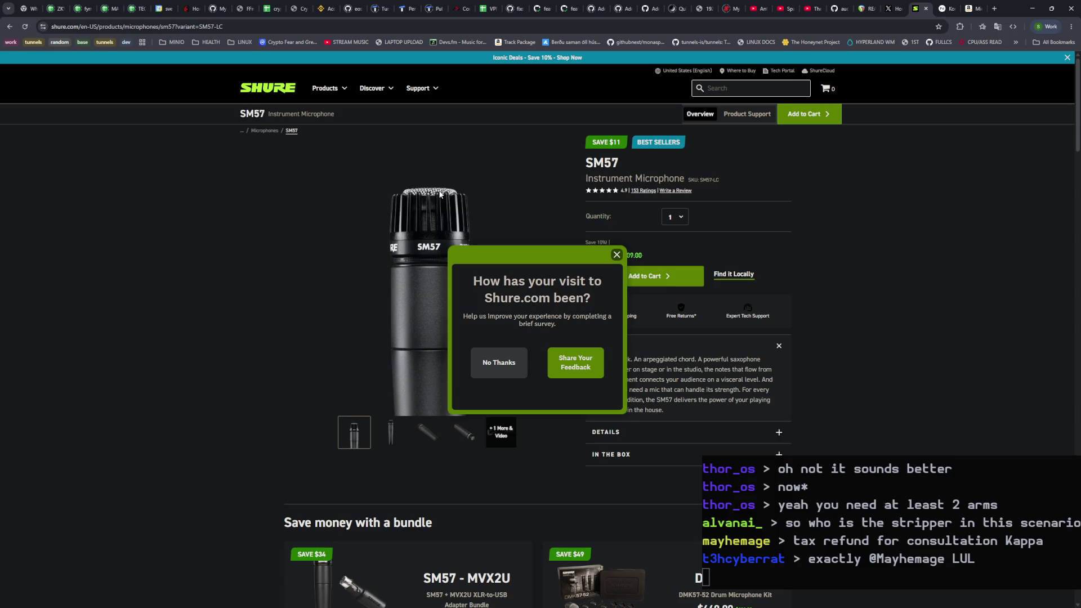
Step: Dismiss the Shure survey and browse the SM57's angled and front product images
{"action": "left_click", "coordinate": [617, 256]}
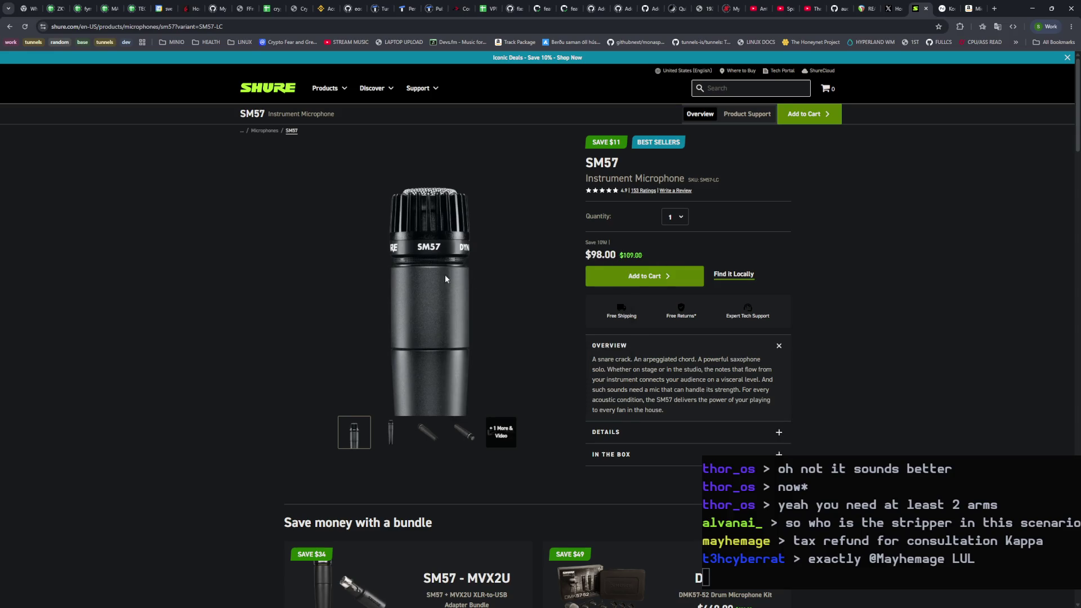
{"action": "left_click", "coordinate": [394, 433]}
{"action": "left_click", "coordinate": [435, 435]}
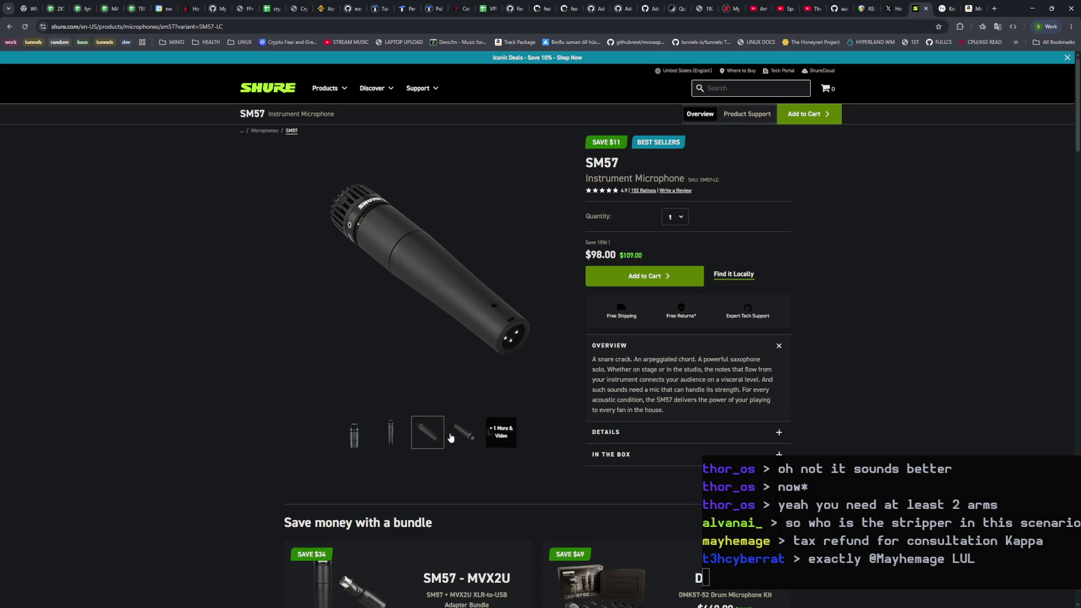
{"action": "left_click", "coordinate": [370, 433]}
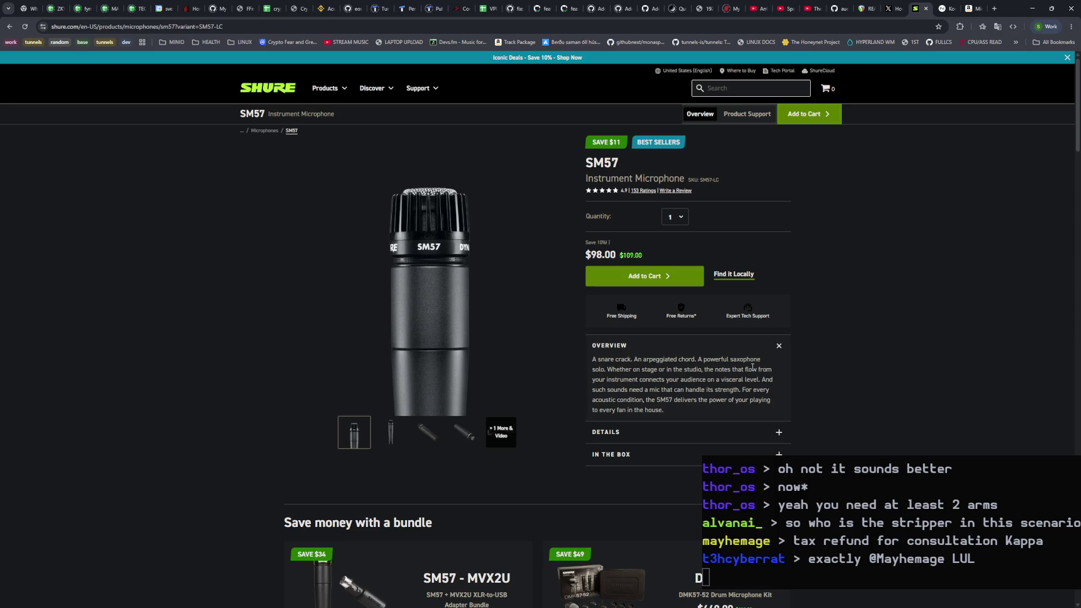
Step: Revisit the Aokeo AK-49 arm page, close the Native Instruments Komplete Audio tab, and open a blank tab
{"action": "left_click", "coordinate": [968, 9]}
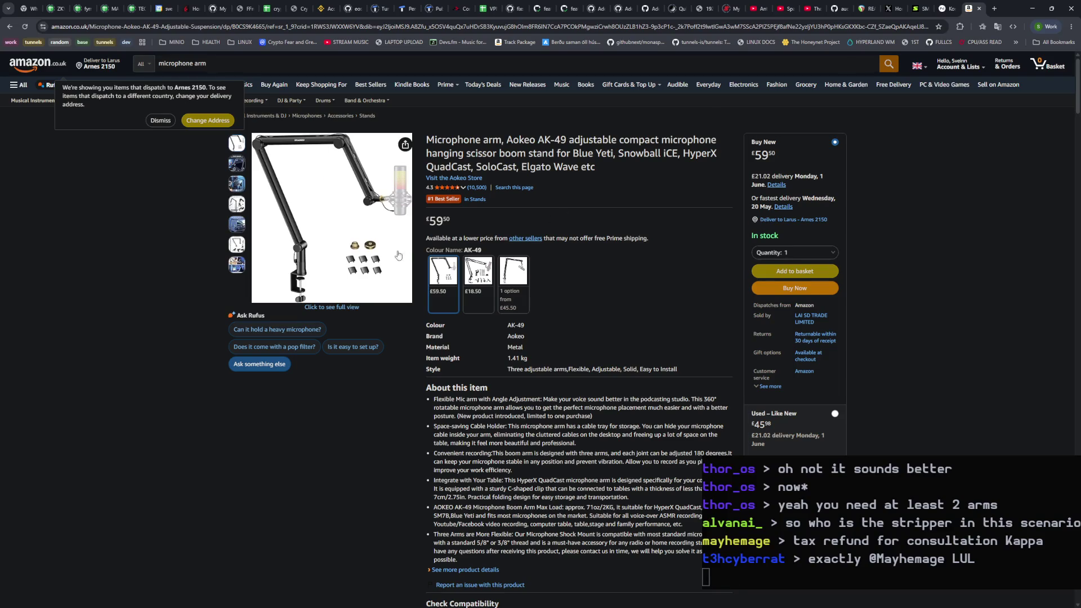
{"action": "mouse_move", "coordinate": [386, 219]}
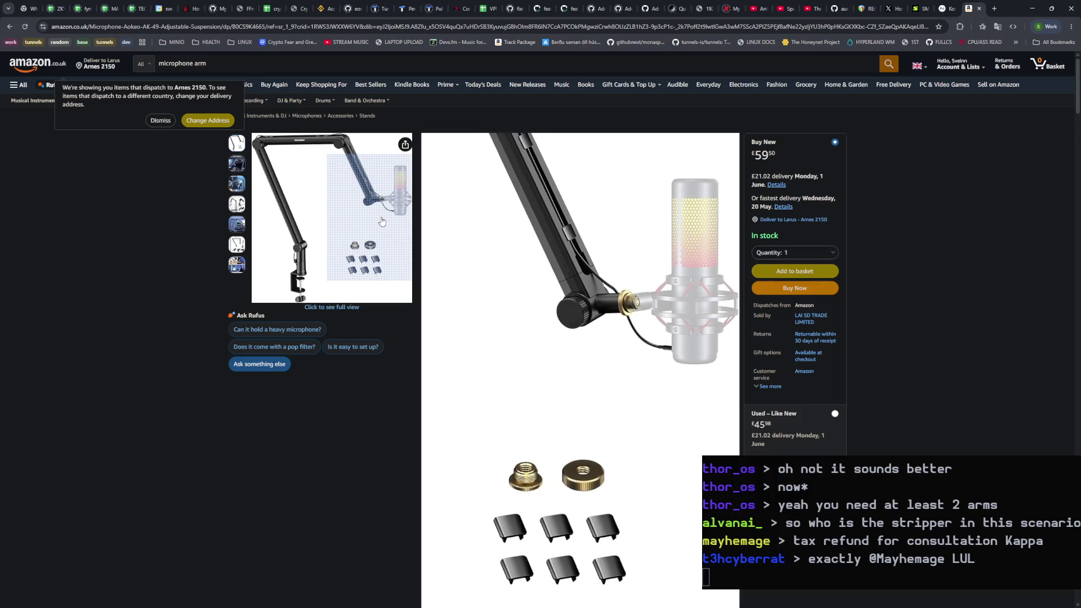
{"action": "mouse_move", "coordinate": [298, 225]}
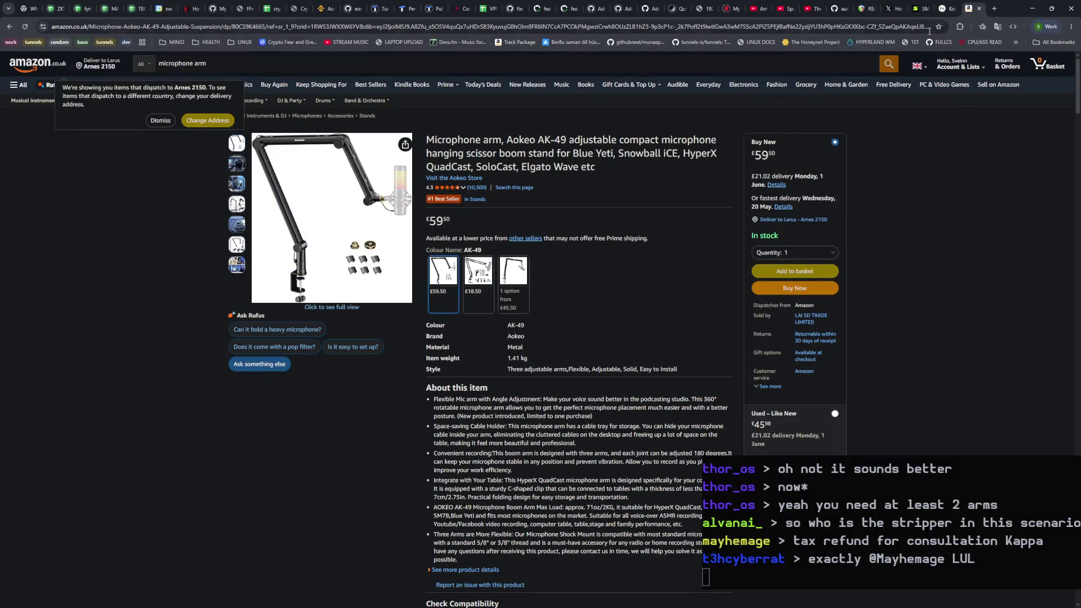
{"action": "left_click", "coordinate": [914, 11]}
{"action": "left_click", "coordinate": [948, 9]}
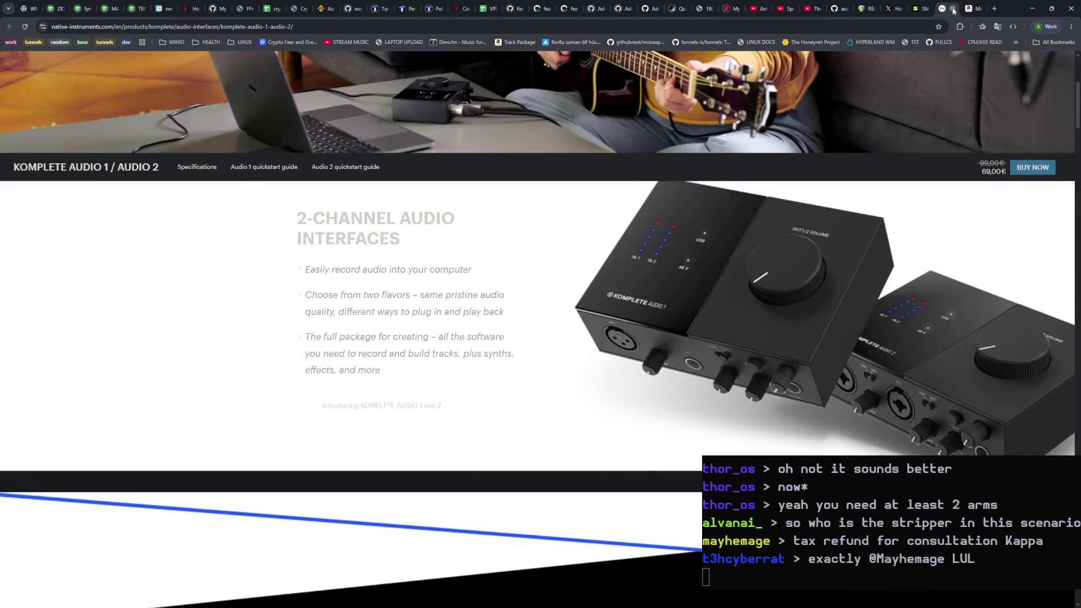
{"action": "left_click", "coordinate": [953, 10]}
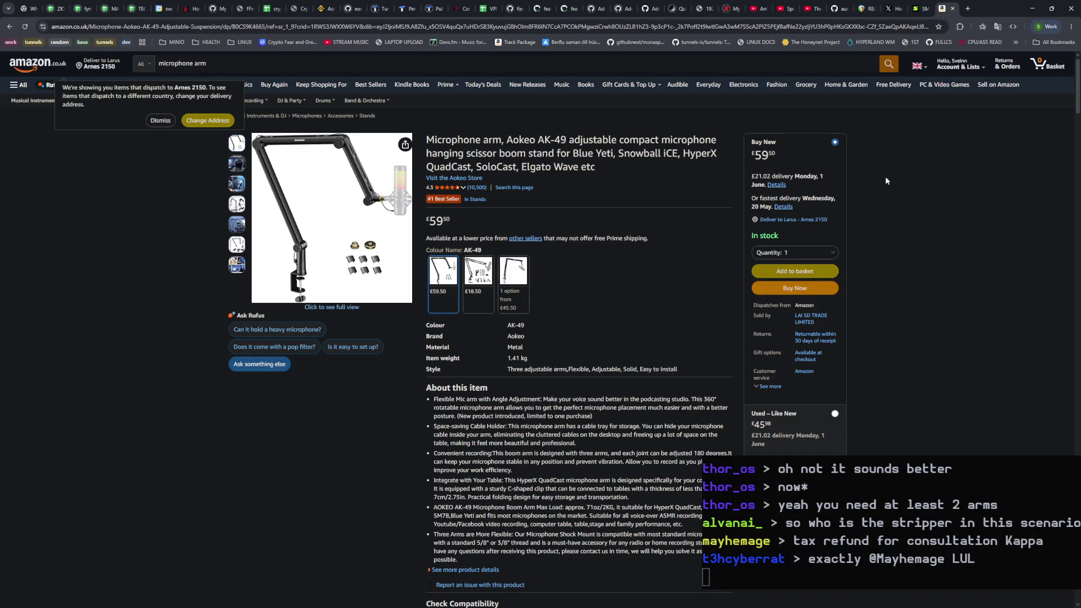
{"action": "mouse_move", "coordinate": [366, 202]}
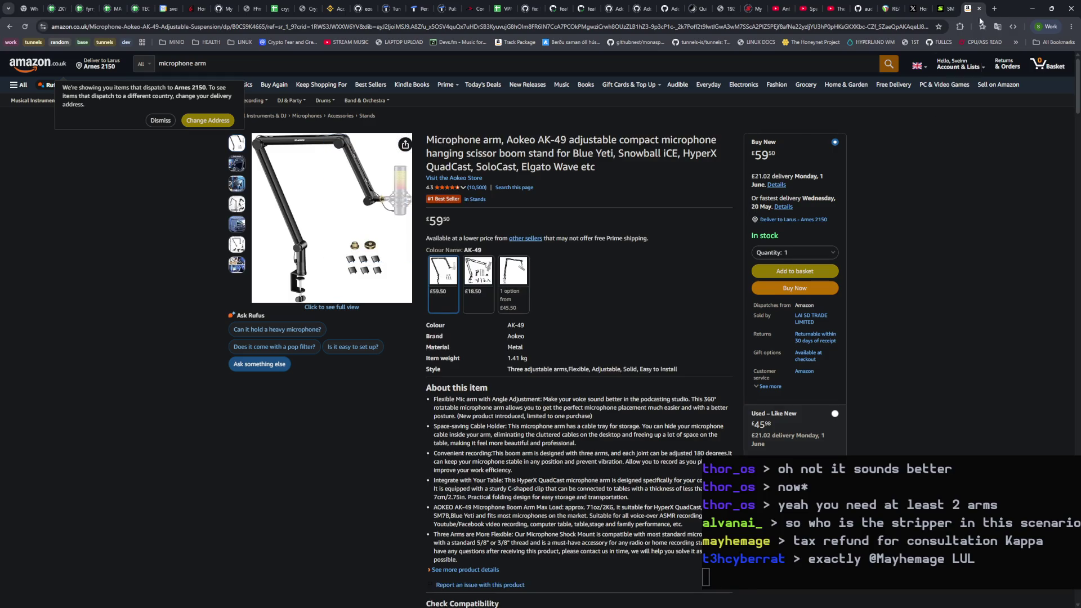
{"action": "left_click", "coordinate": [995, 8]}
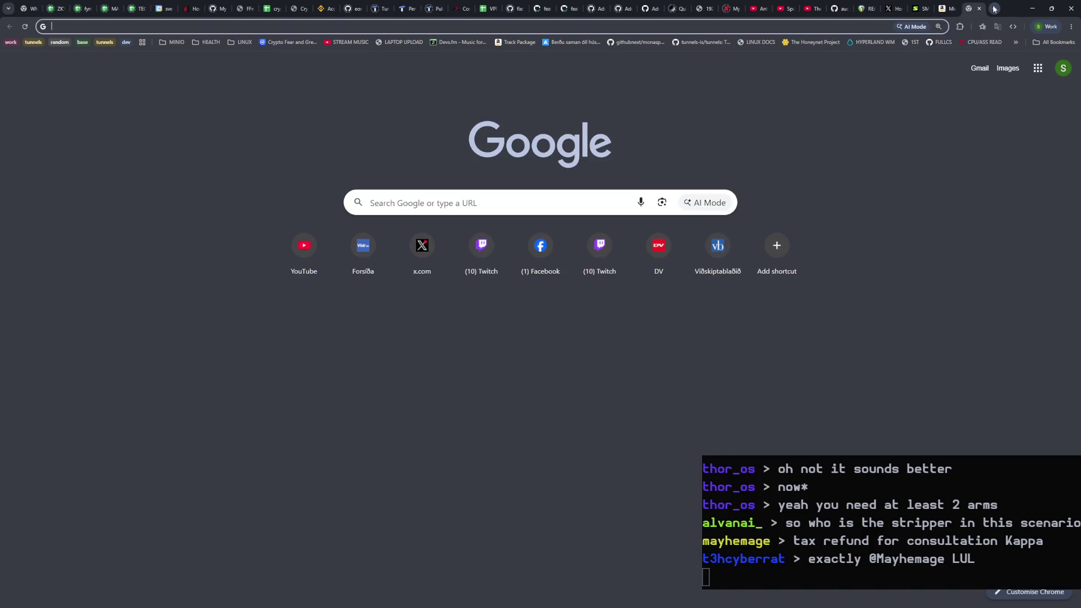
{"action": "left_click", "coordinate": [856, 29]}
{"action": "type", "text": "amazon"}
{"action": "key", "text": "Return"}
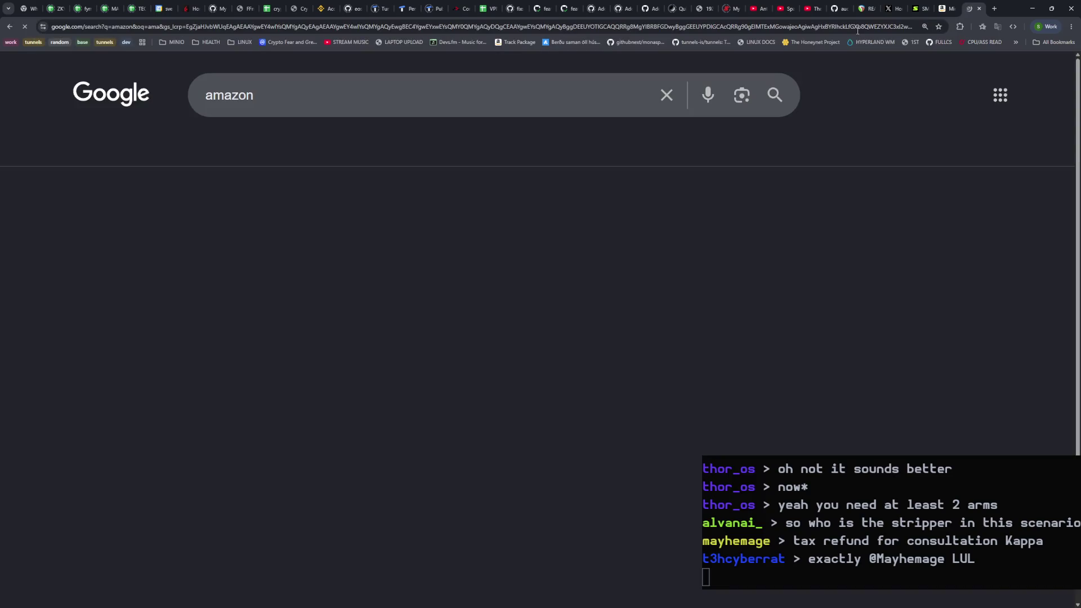
{"action": "left_click", "coordinate": [285, 253]}
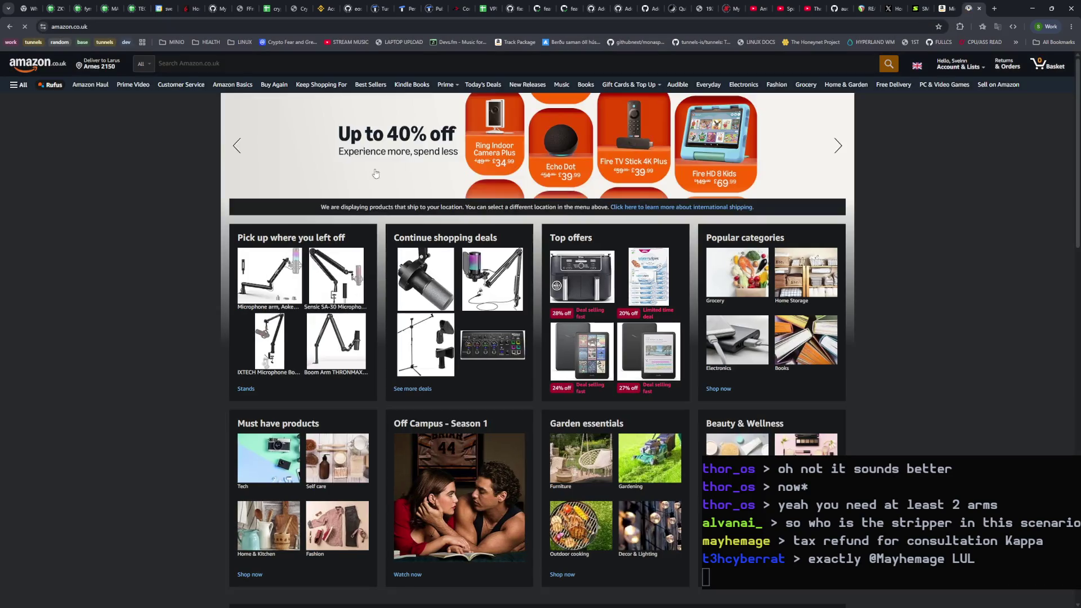
{"action": "left_click", "coordinate": [208, 63]}
{"action": "type", "text": "rative instruments"}
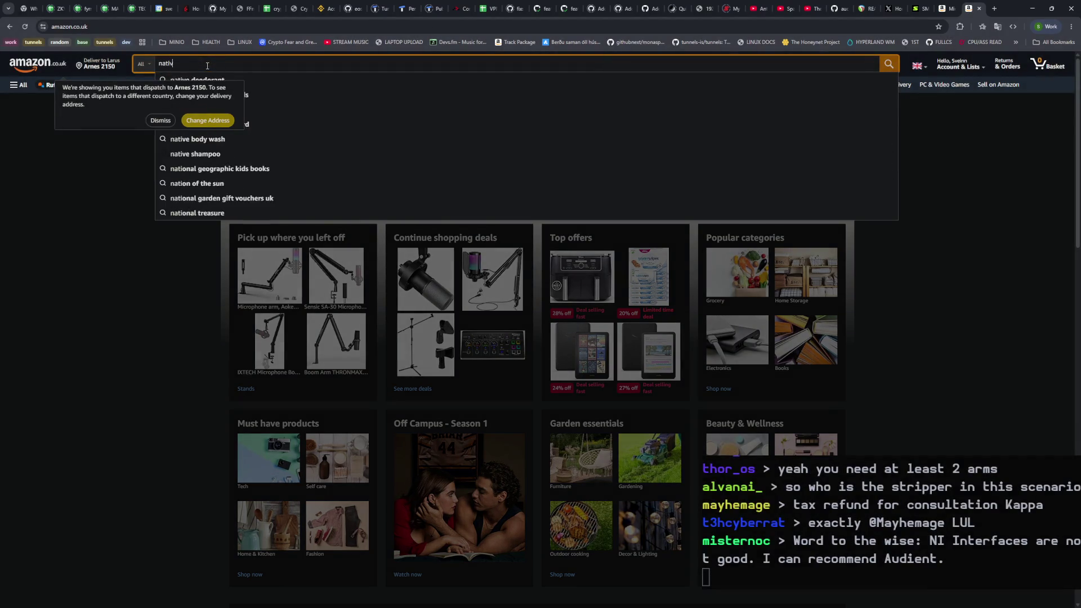
{"action": "key", "text": "Return"}
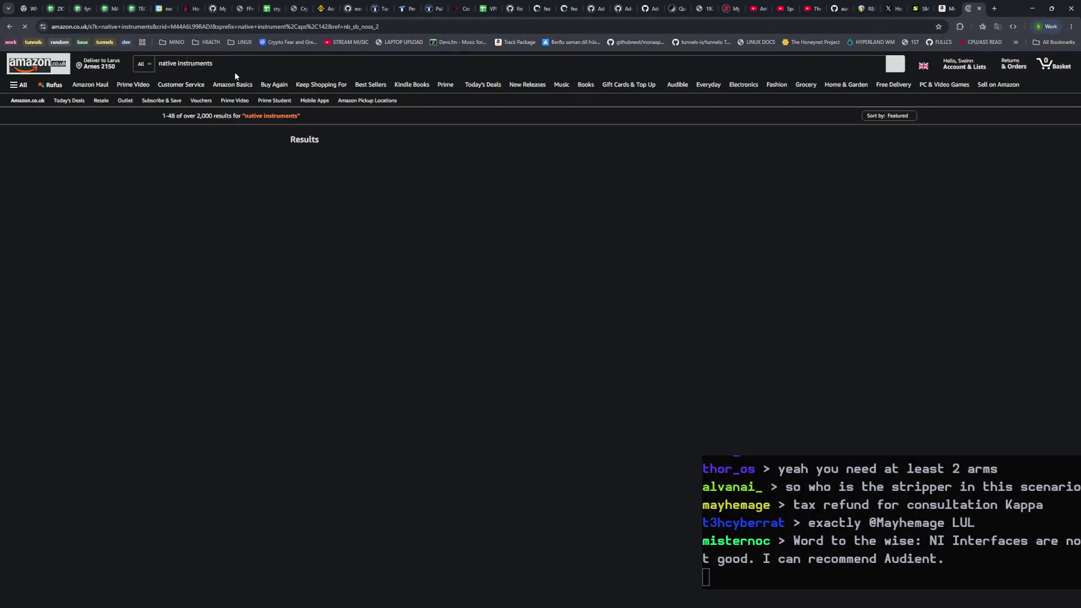
{"action": "scroll", "coordinate": [974, 332], "scroll_direction": "down", "scroll_amount": 8}
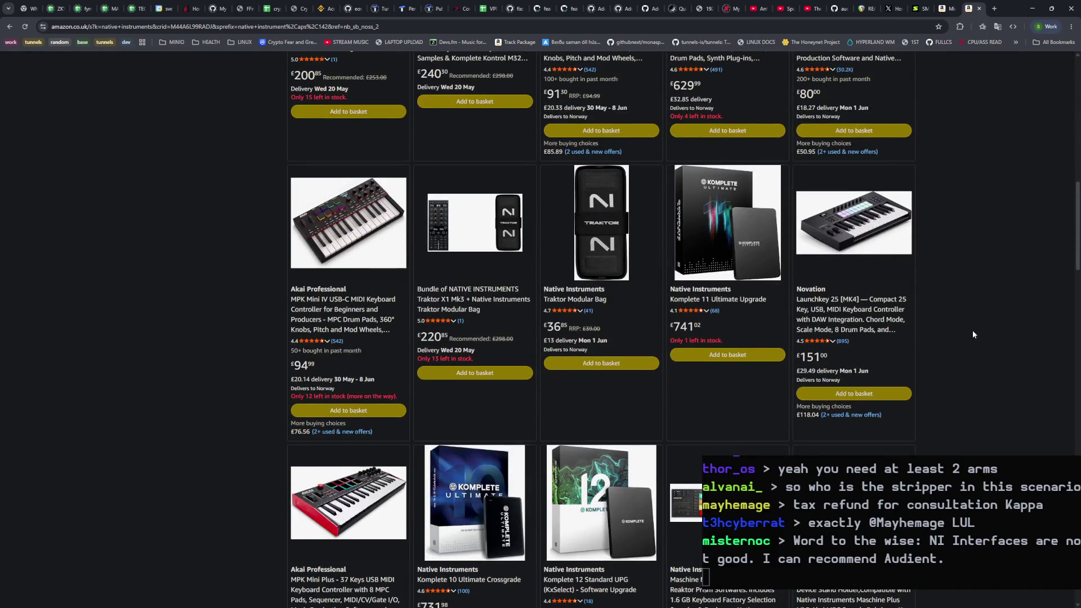
{"action": "scroll", "coordinate": [971, 330], "scroll_direction": "down", "scroll_amount": 8}
{"action": "scroll", "coordinate": [971, 329], "scroll_direction": "down", "scroll_amount": 8}
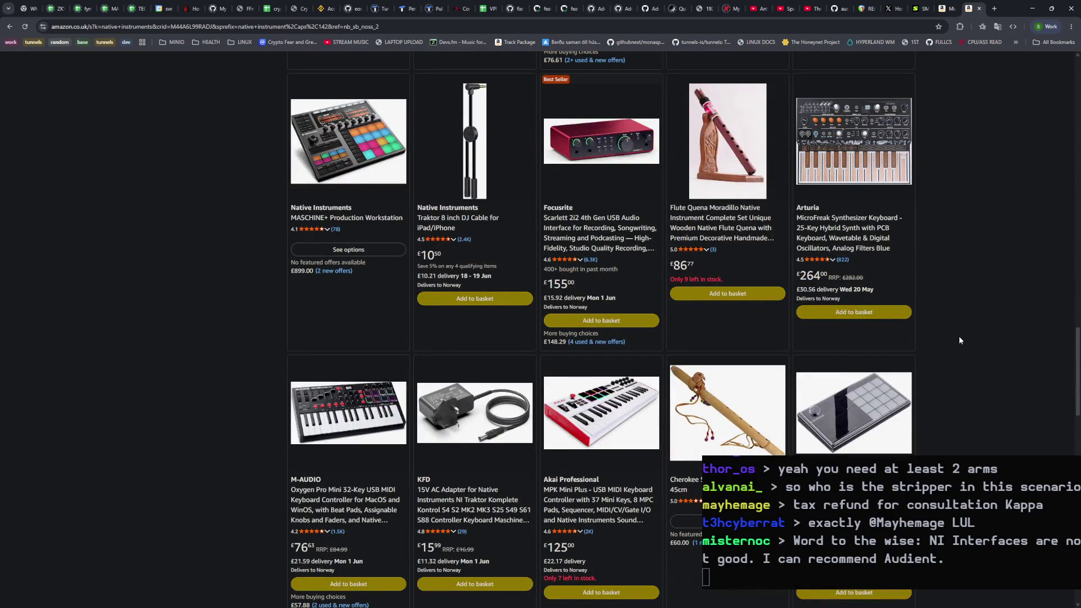
{"action": "left_click", "coordinate": [995, 9]}
Step: Browse Native Instruments' Komplete Audio 1 / Audio 2 page, then return to Amazon's native instruments results
{"action": "type", "text": "nat"}
{"action": "key", "text": "Return"}
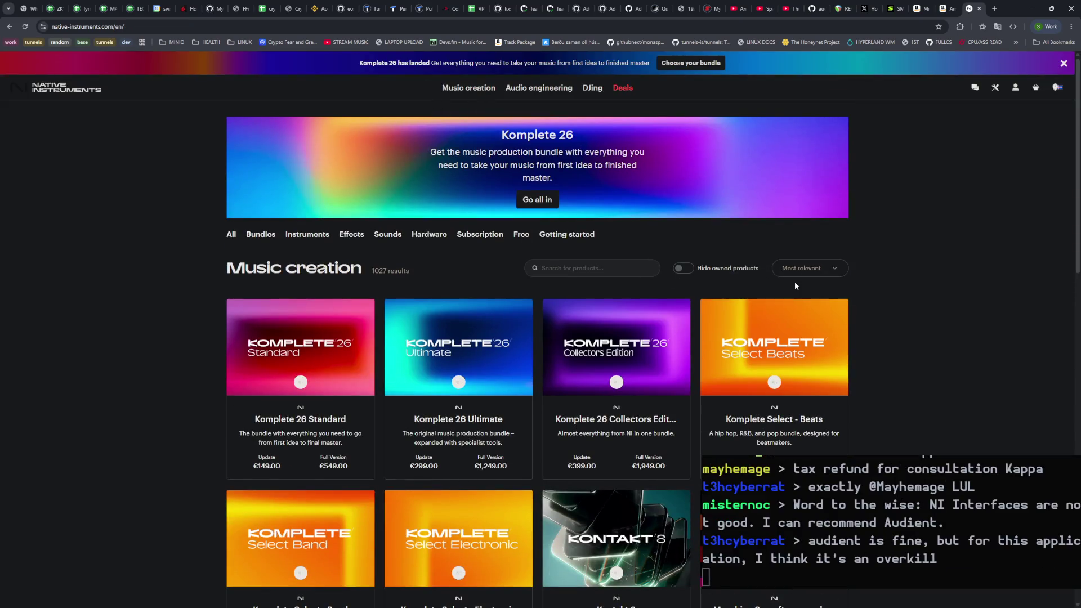
{"action": "scroll", "coordinate": [616, 373], "scroll_direction": "down", "scroll_amount": 6}
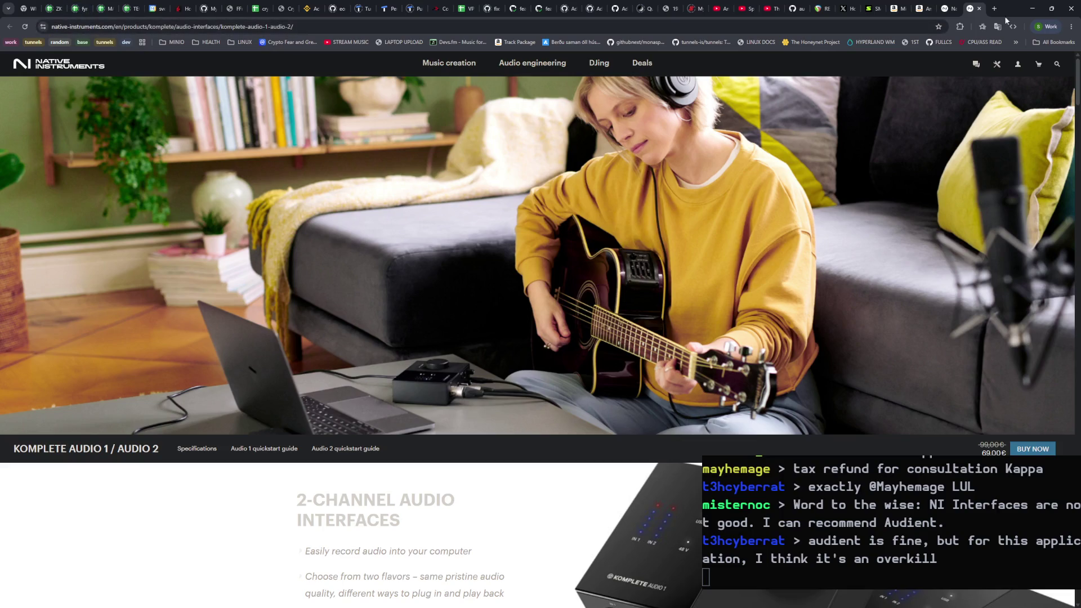
{"action": "left_click", "coordinate": [931, 10]}
{"action": "scroll", "coordinate": [516, 169], "scroll_direction": "up", "scroll_amount": 15}
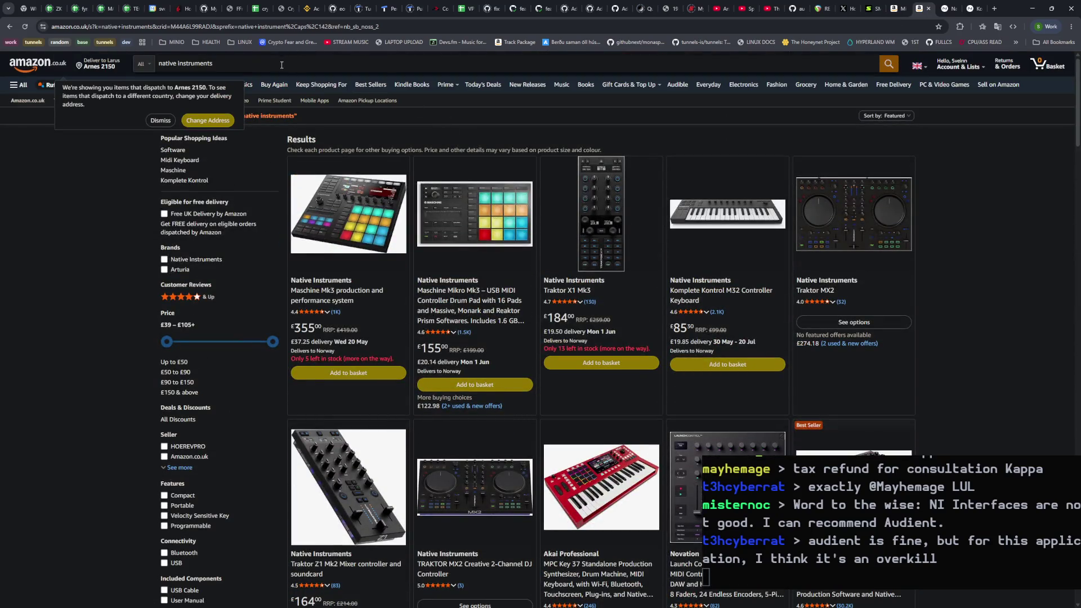
Step: Search Amazon for 'native instruments komplete', then clear the search box for a new query
{"action": "left_click", "coordinate": [284, 64]}
{"action": "type", "text": "komplete"}
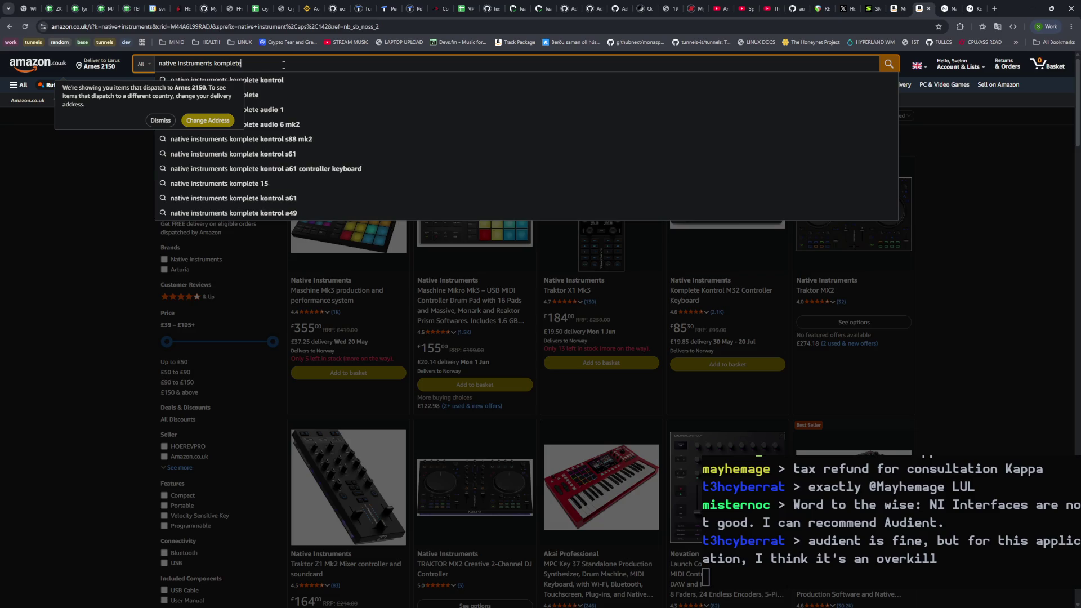
{"action": "key", "text": "Return"}
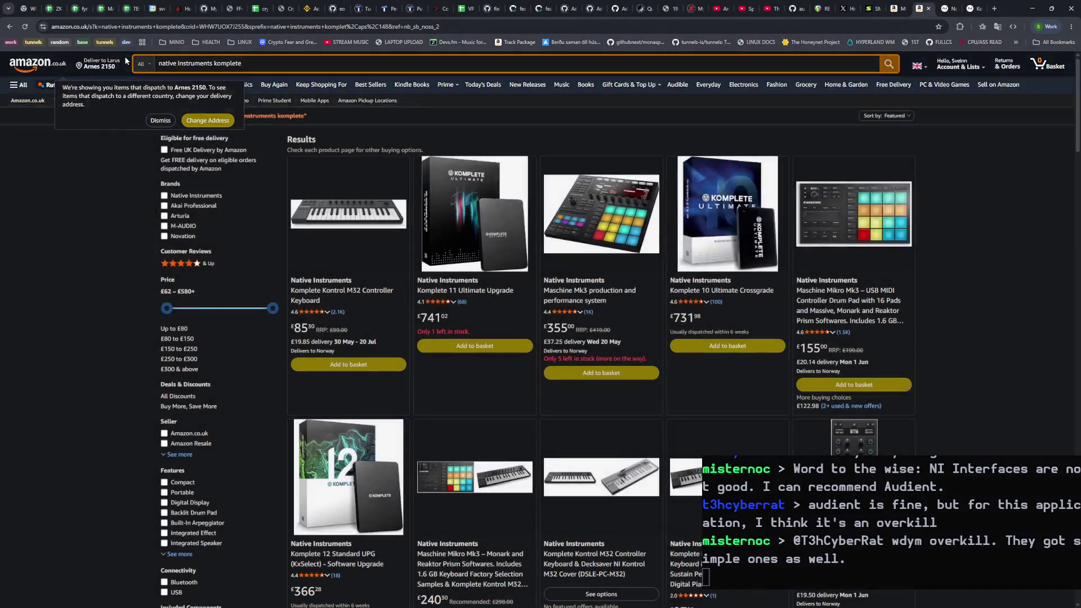
{"action": "key", "text": "ctrl+a"}
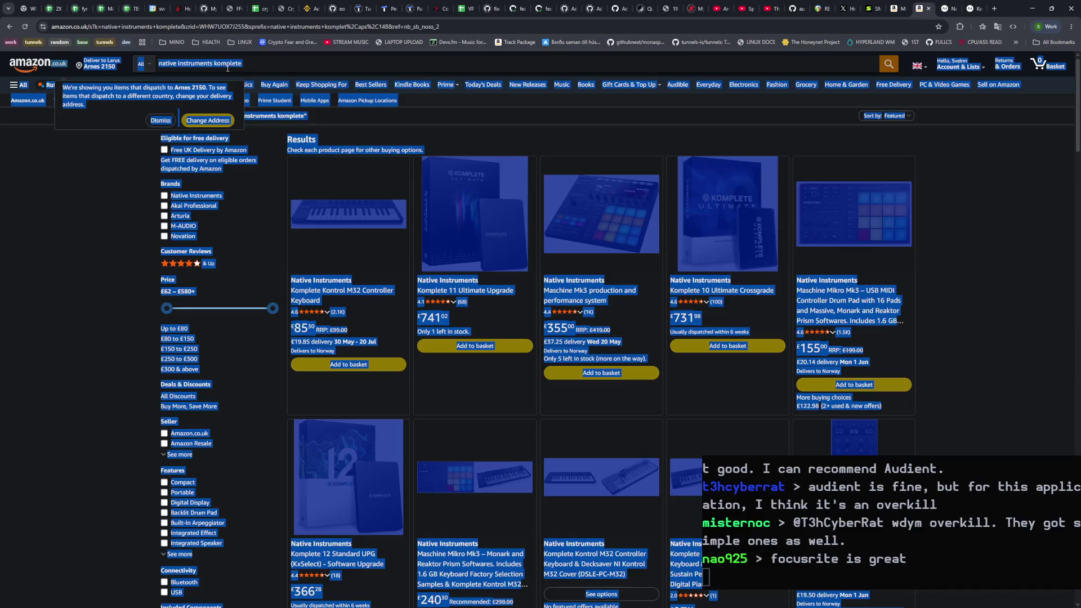
{"action": "left_click", "coordinate": [228, 67]}
Step: Search Amazon for 'audient' and briefly view the Focusrite Scarlett 2i2 product page
{"action": "type", "text": "audient"}
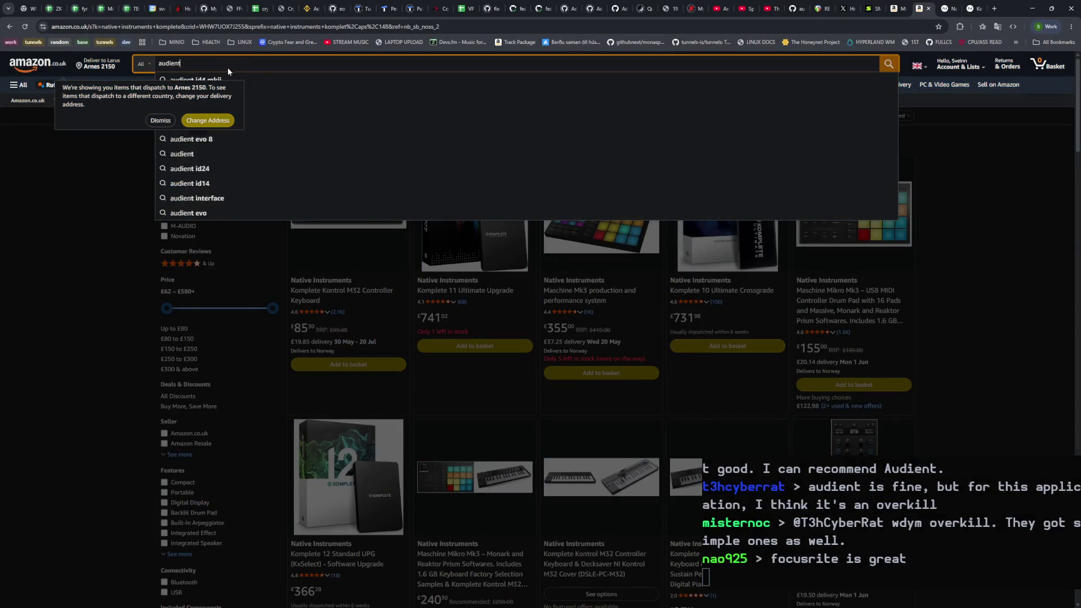
{"action": "key", "text": "Return"}
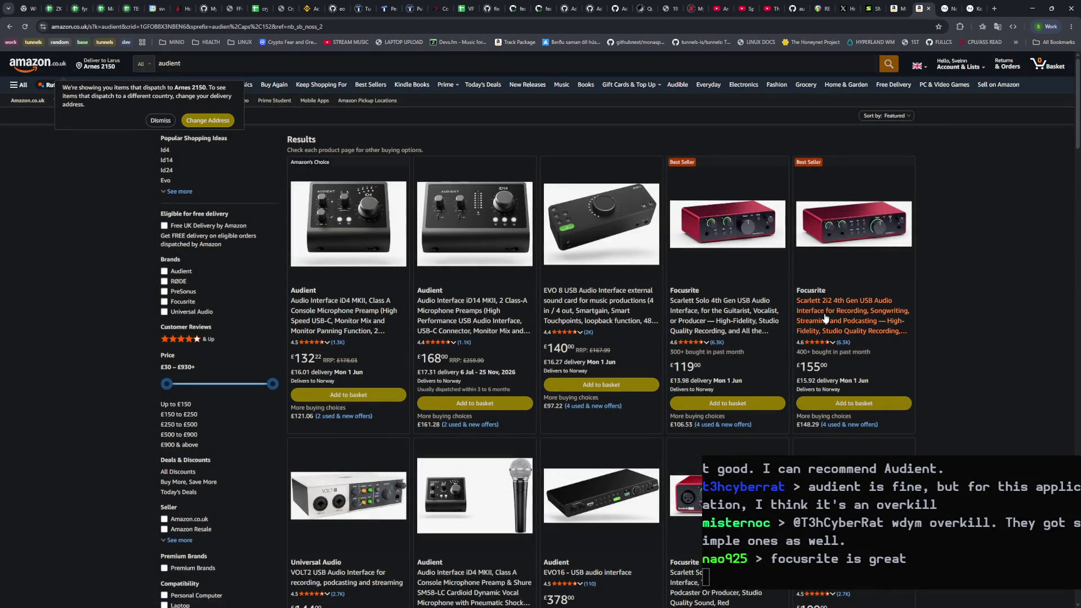
{"action": "left_click", "coordinate": [845, 227]}
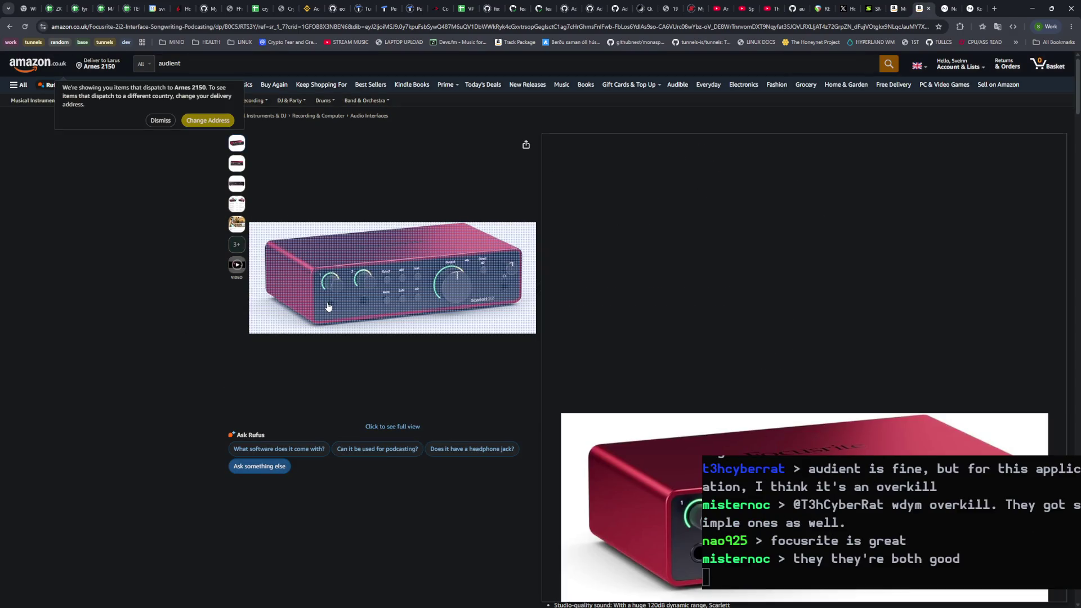
{"action": "key", "text": "alt+Left"}
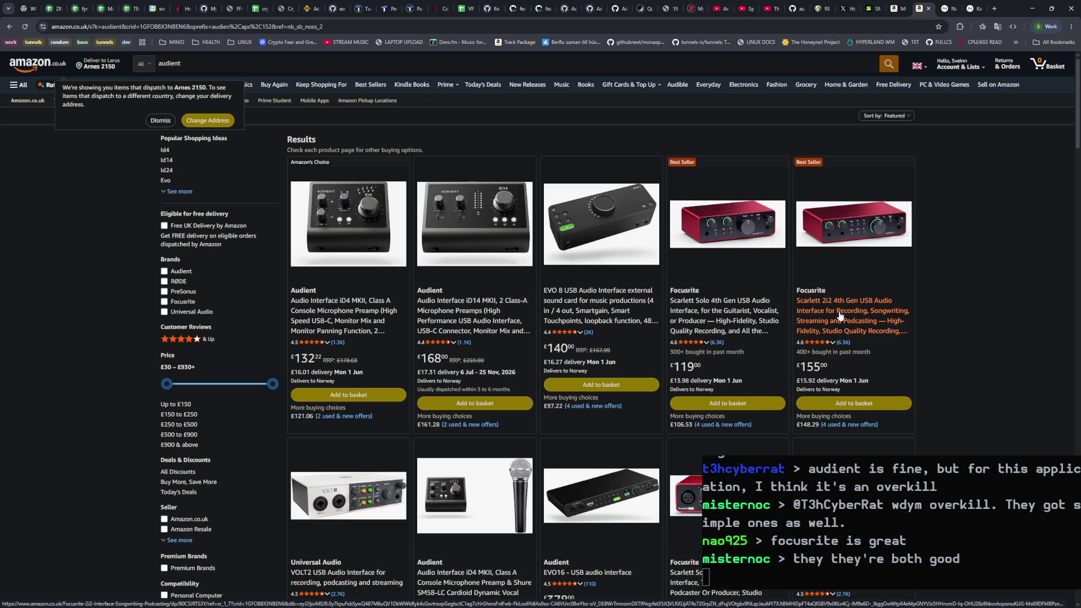
Step: Browse the audient results, checking the Scarlett 2i2 page once more
{"action": "scroll", "coordinate": [837, 309], "scroll_direction": "down", "scroll_amount": 5}
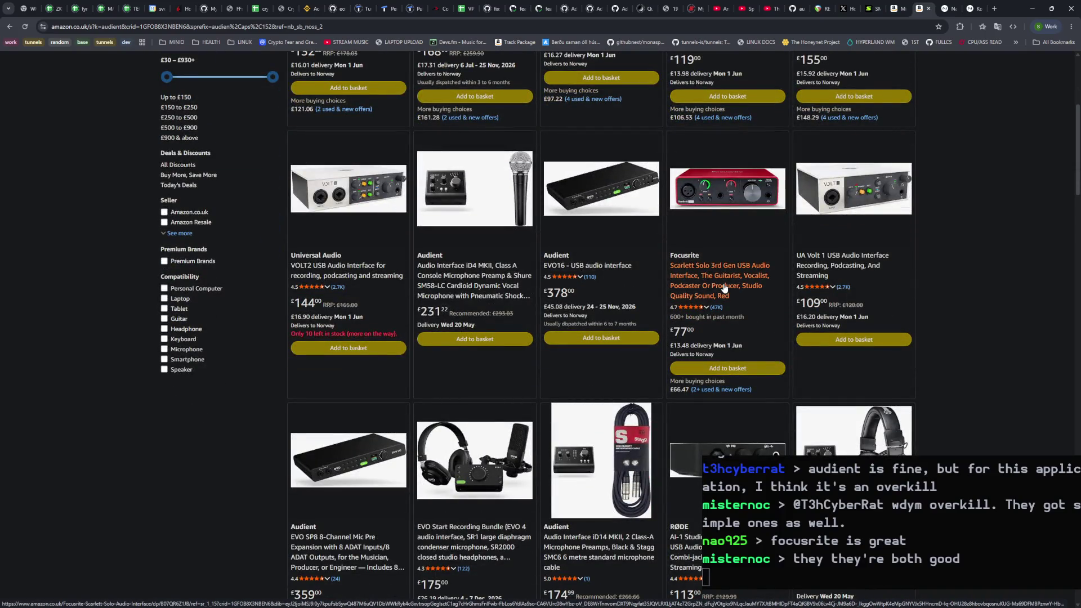
{"action": "scroll", "coordinate": [725, 288], "scroll_direction": "down", "scroll_amount": 7}
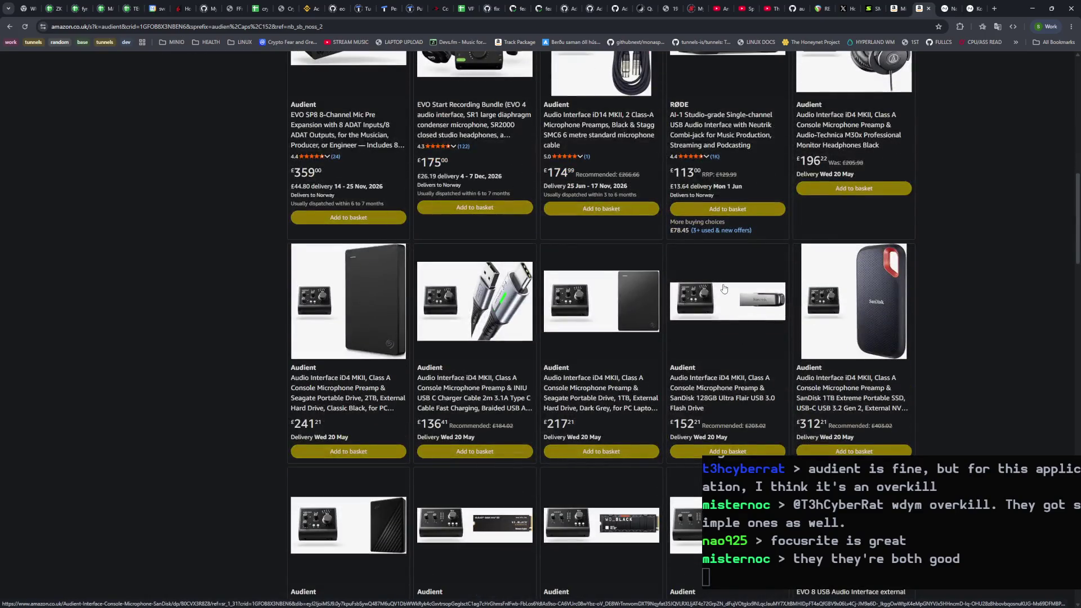
{"action": "scroll", "coordinate": [726, 306], "scroll_direction": "down", "scroll_amount": 4}
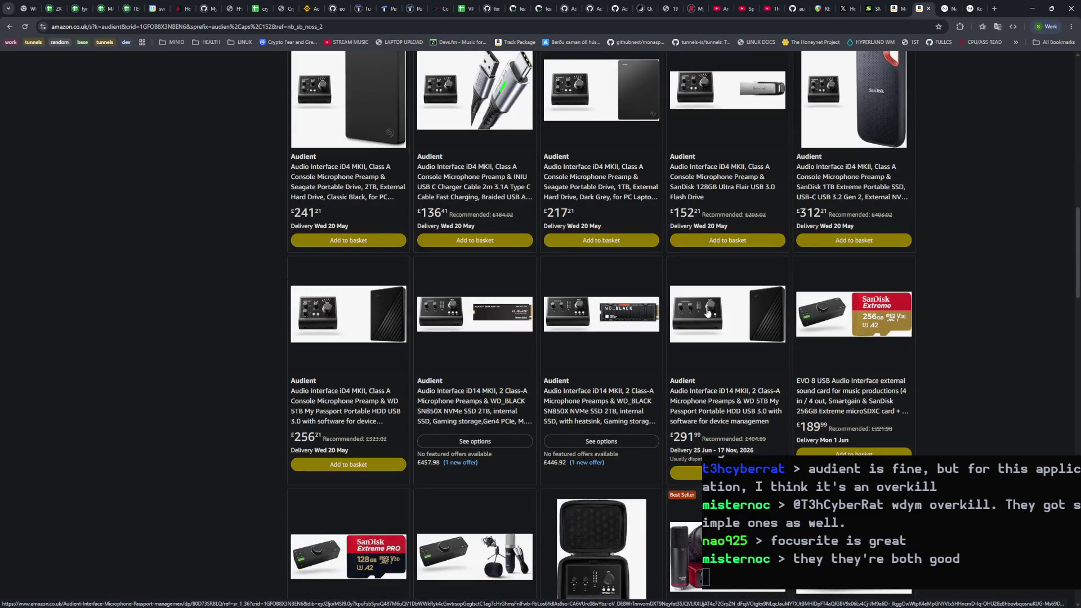
{"action": "scroll", "coordinate": [788, 270], "scroll_direction": "up", "scroll_amount": 15}
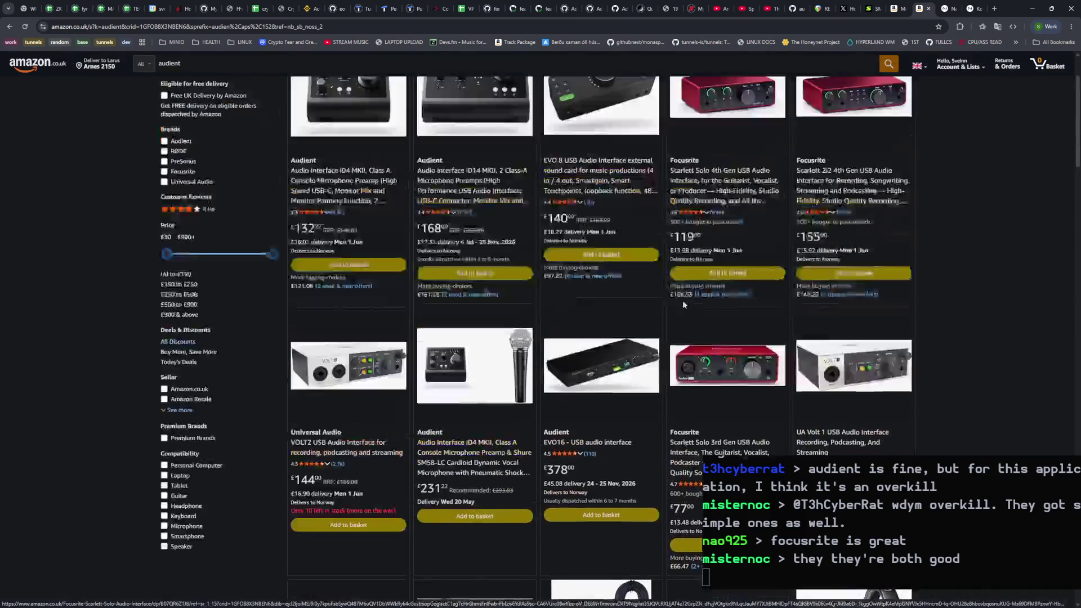
{"action": "left_click", "coordinate": [876, 236]}
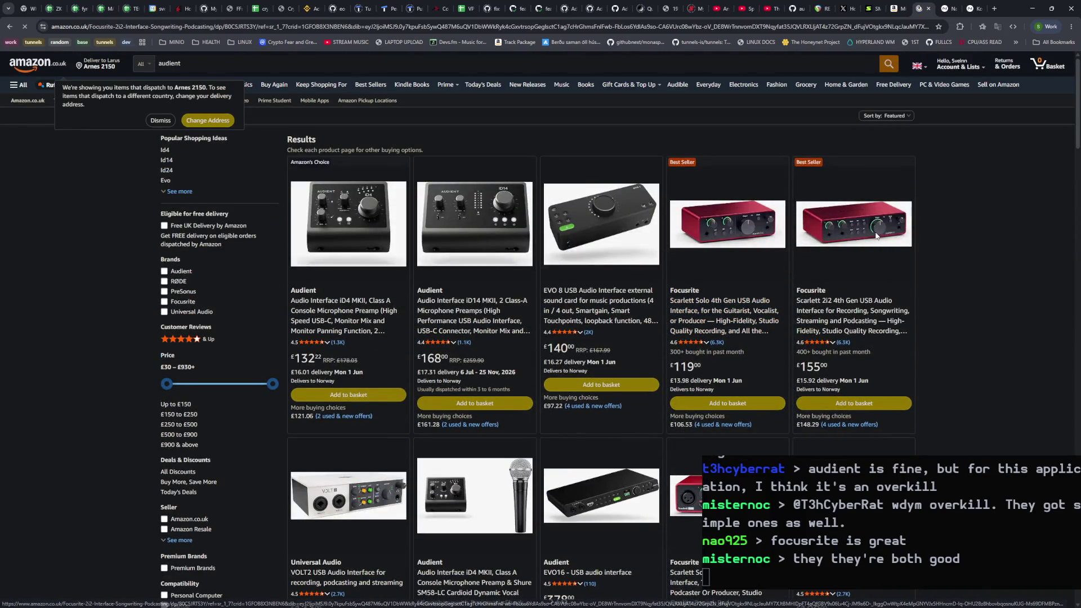
{"action": "left_click", "coordinate": [9, 27]}
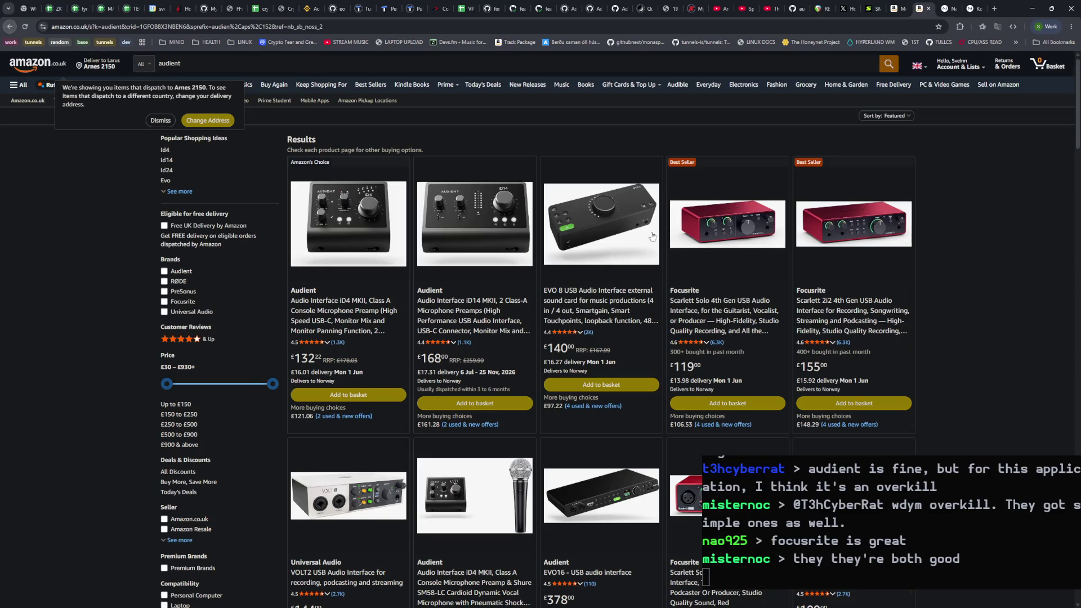
{"action": "scroll", "coordinate": [725, 202], "scroll_direction": "down", "scroll_amount": 5}
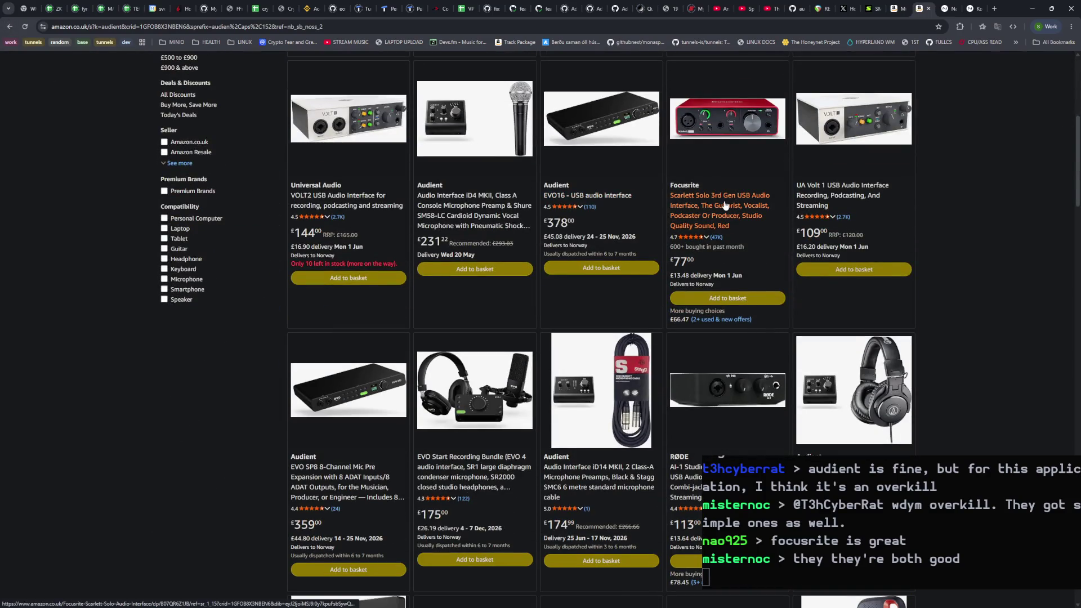
{"action": "scroll", "coordinate": [724, 202], "scroll_direction": "down", "scroll_amount": 3}
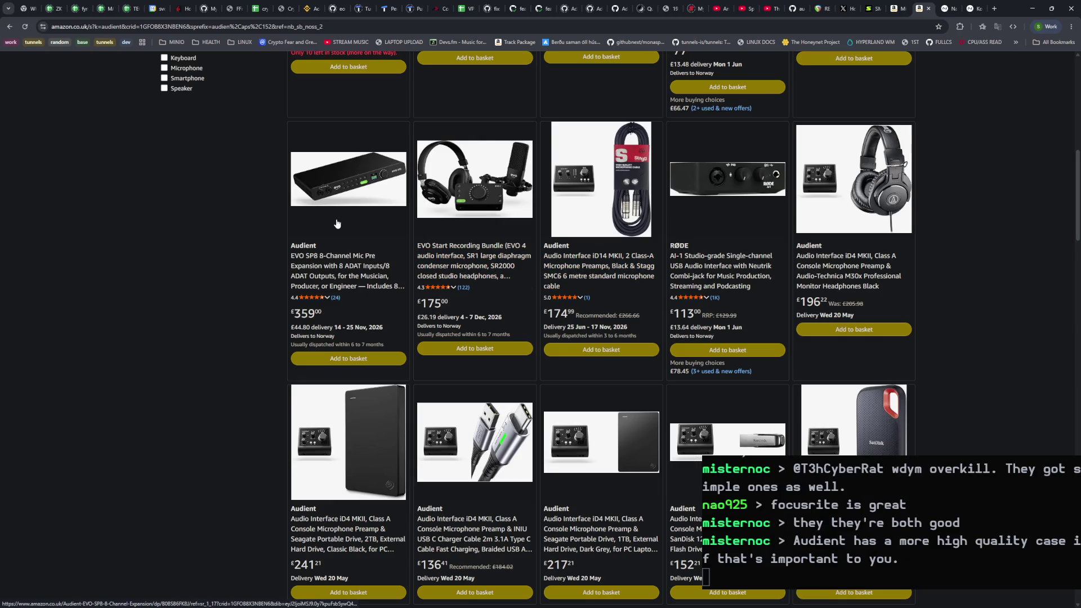
{"action": "scroll", "coordinate": [652, 247], "scroll_direction": "up", "scroll_amount": 4}
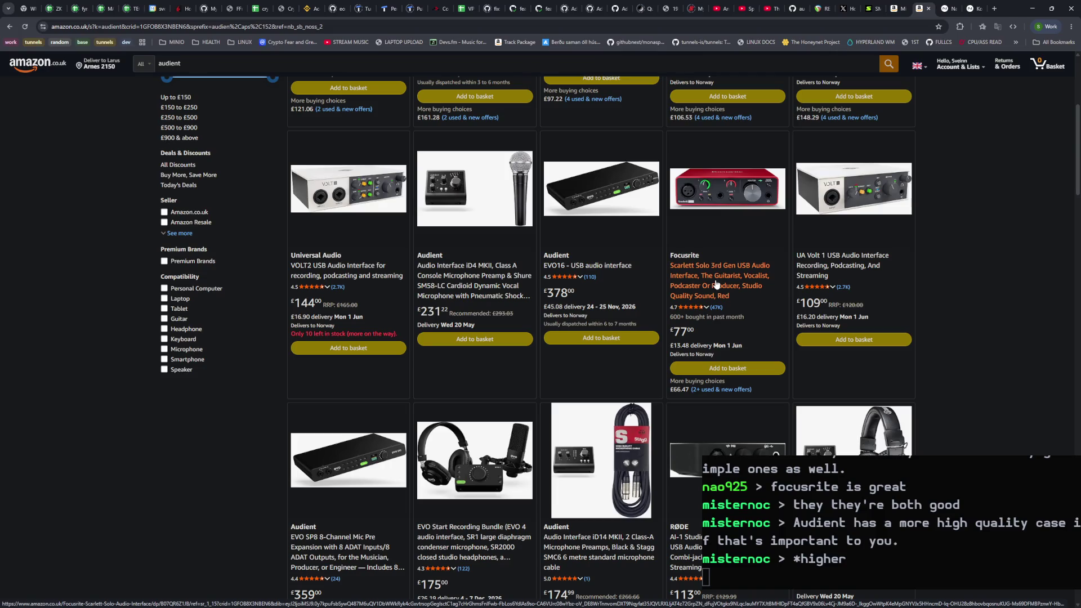
{"action": "left_click", "coordinate": [716, 284]}
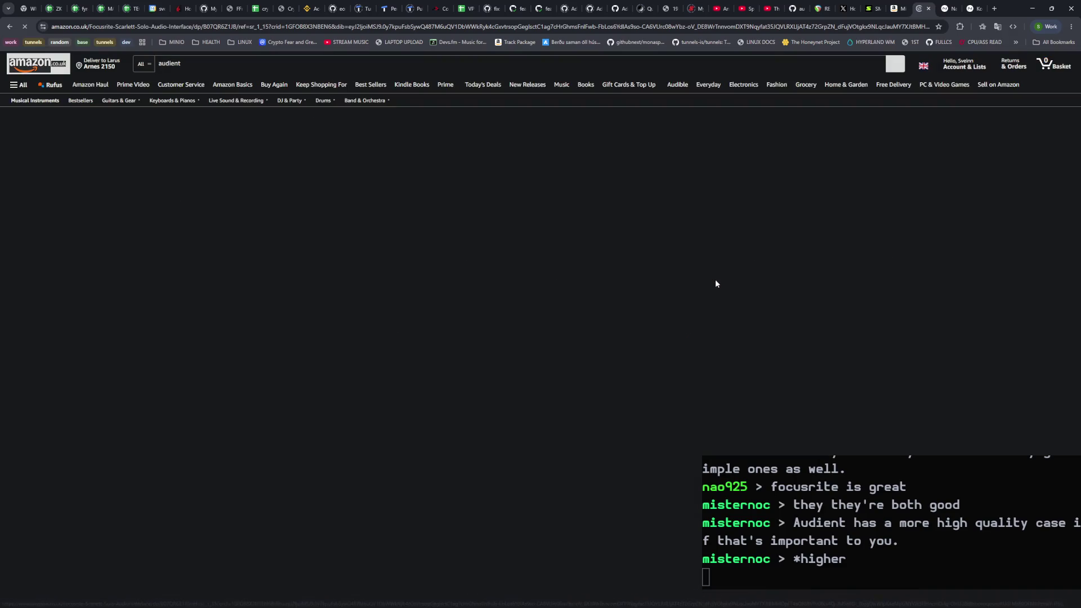
{"action": "mouse_move", "coordinate": [478, 292]}
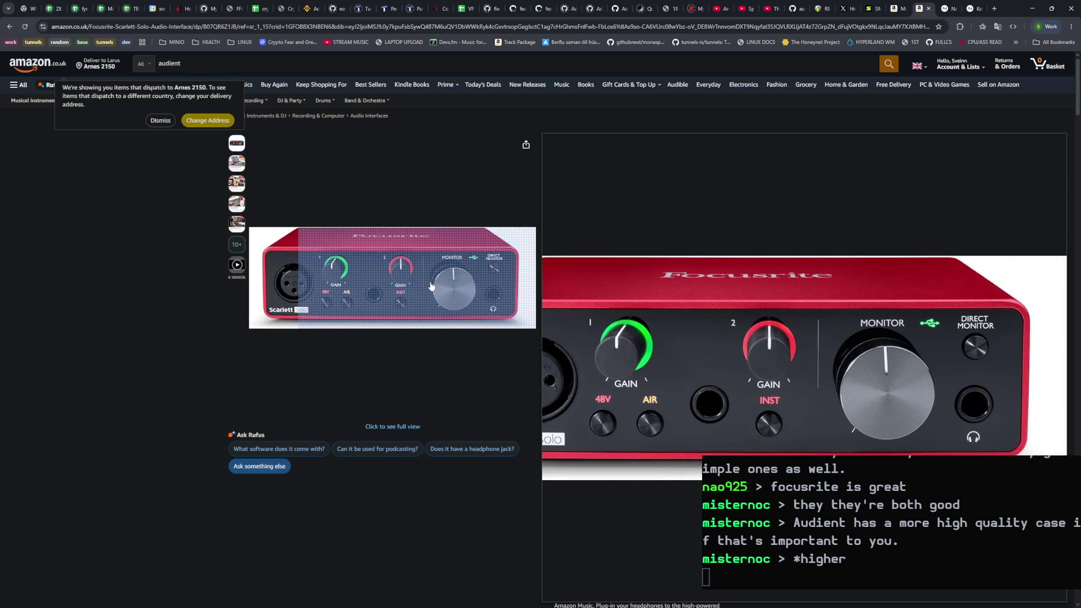
{"action": "key", "text": "alt+Left"}
{"action": "scroll", "coordinate": [1067, 360], "scroll_direction": "up", "scroll_amount": 5}
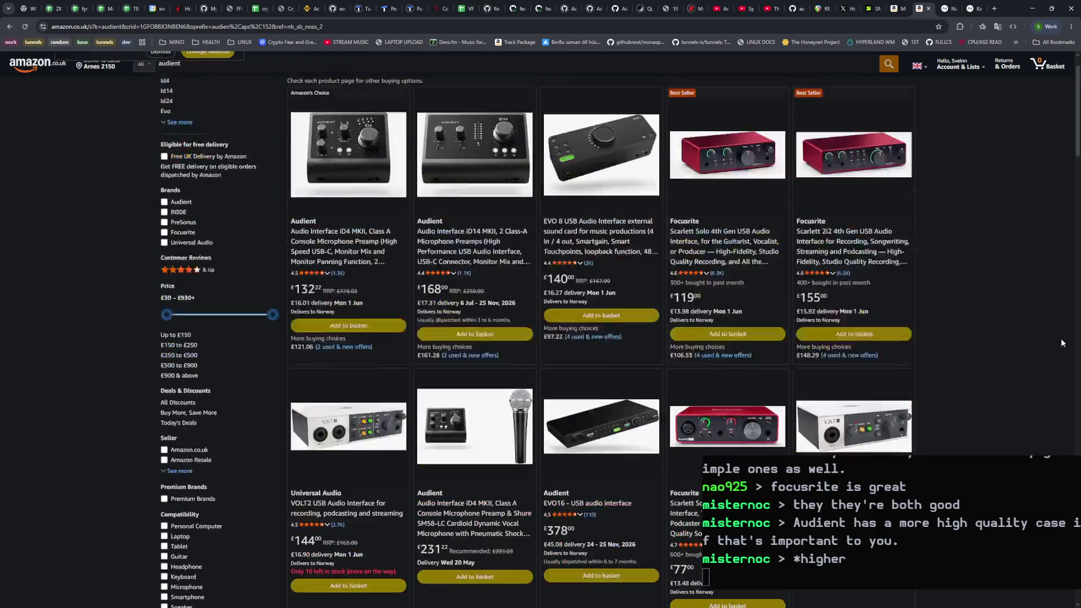
Step: Scroll through the audient results to compare the listings
{"action": "scroll", "coordinate": [976, 340], "scroll_direction": "down", "scroll_amount": 5}
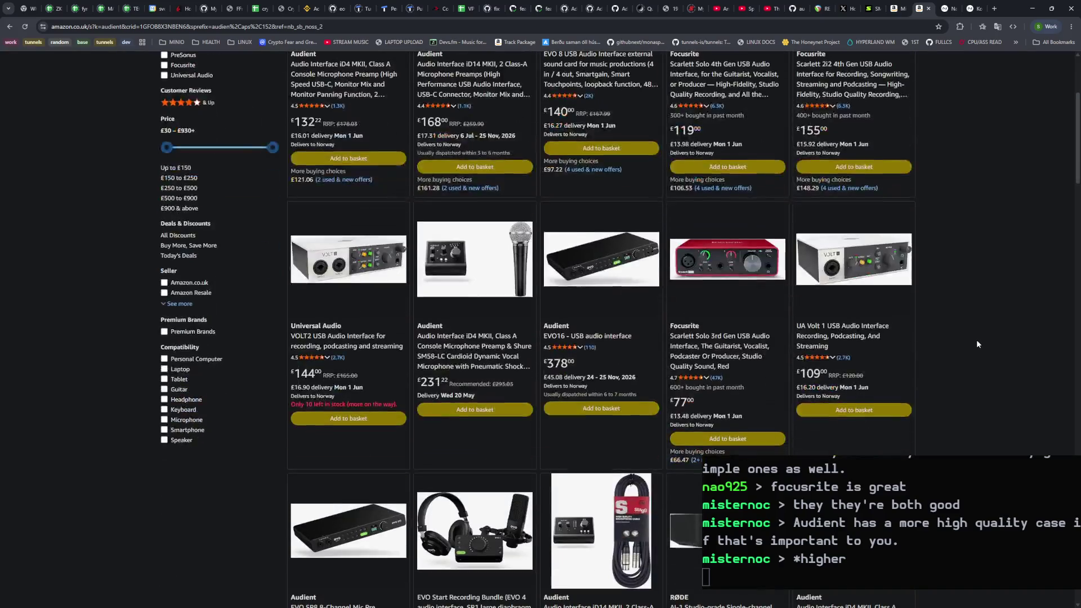
{"action": "scroll", "coordinate": [901, 293], "scroll_direction": "up", "scroll_amount": 4}
{"action": "mouse_move", "coordinate": [843, 265]}
{"action": "scroll", "coordinate": [842, 242], "scroll_direction": "up", "scroll_amount": 1}
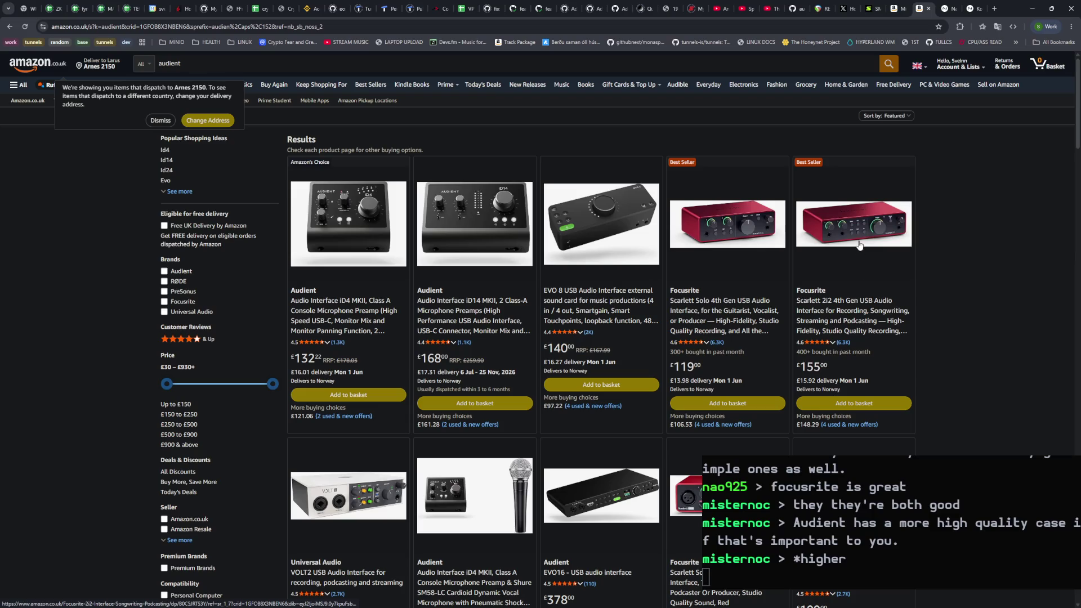
{"action": "scroll", "coordinate": [856, 309], "scroll_direction": "down", "scroll_amount": 5}
{"action": "scroll", "coordinate": [806, 260], "scroll_direction": "up", "scroll_amount": 5}
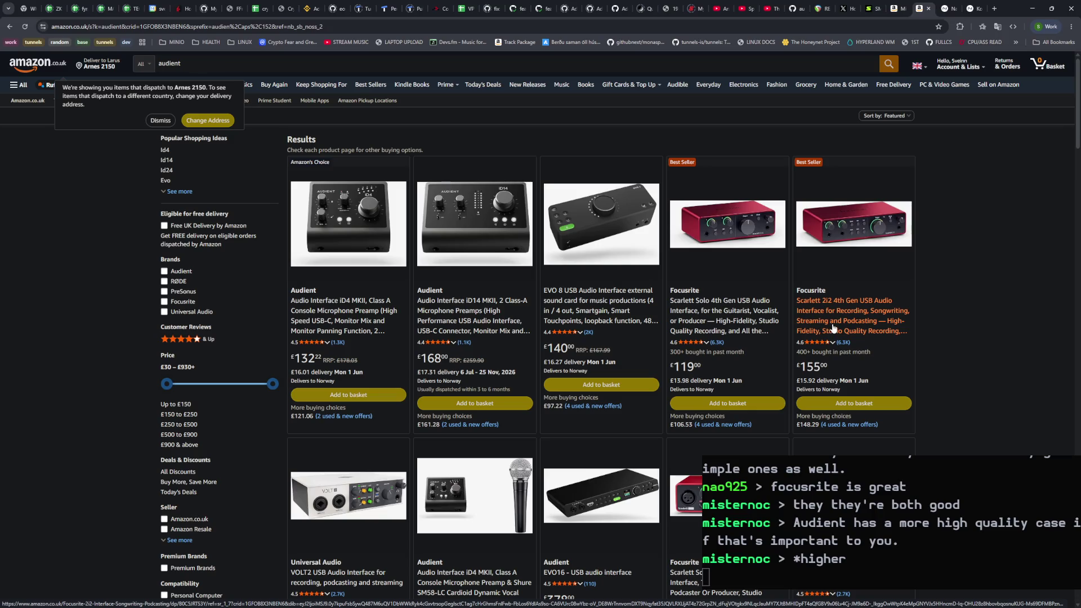
{"action": "scroll", "coordinate": [833, 328], "scroll_direction": "down", "scroll_amount": 4}
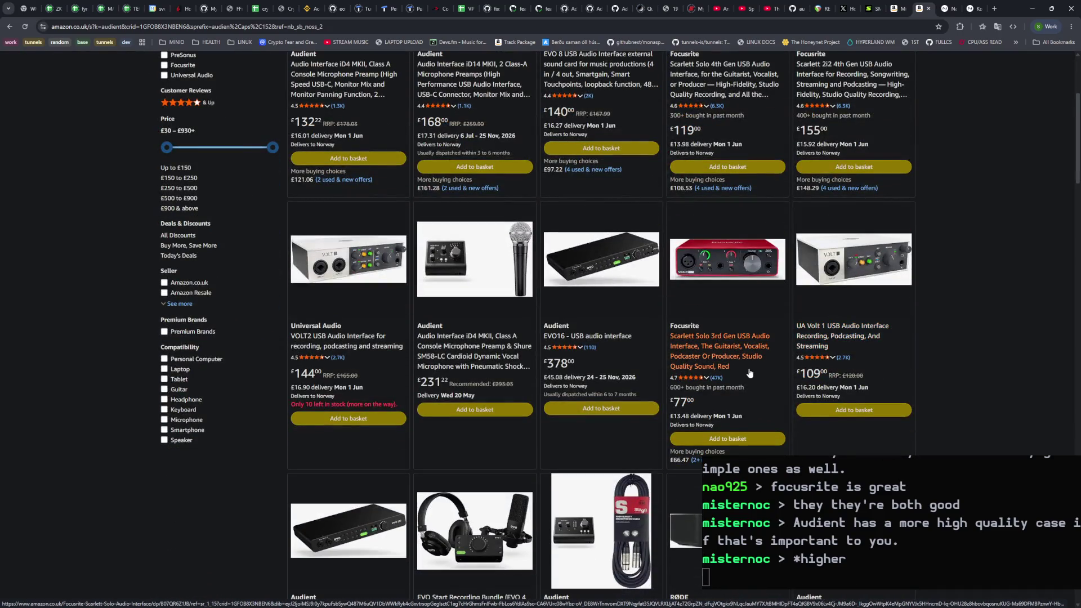
{"action": "scroll", "coordinate": [749, 373], "scroll_direction": "up", "scroll_amount": 3}
{"action": "scroll", "coordinate": [841, 206], "scroll_direction": "down", "scroll_amount": 2}
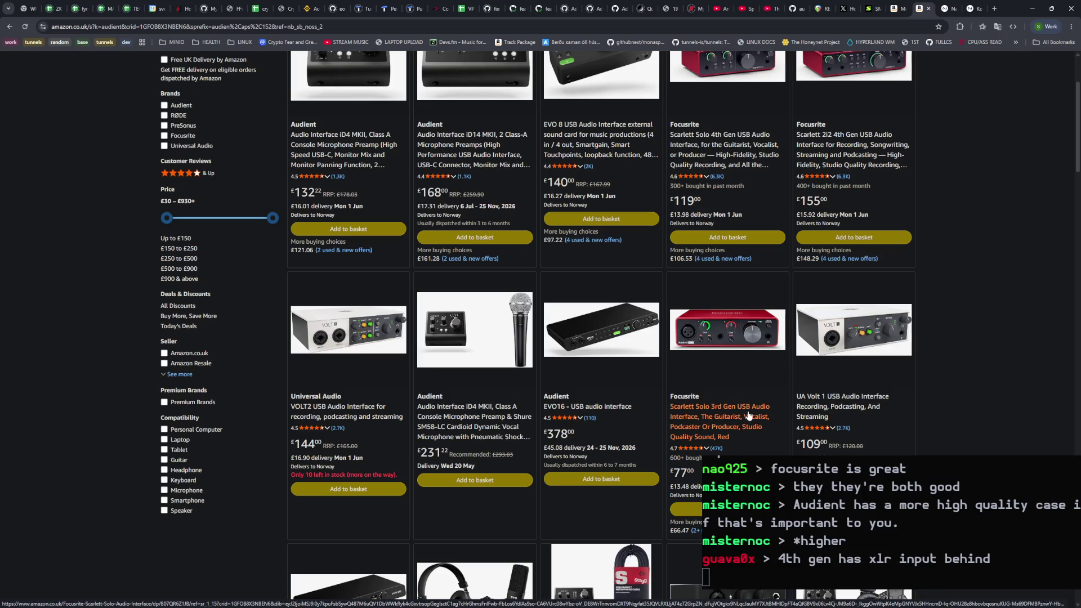
{"action": "scroll", "coordinate": [744, 430], "scroll_direction": "up", "scroll_amount": 3}
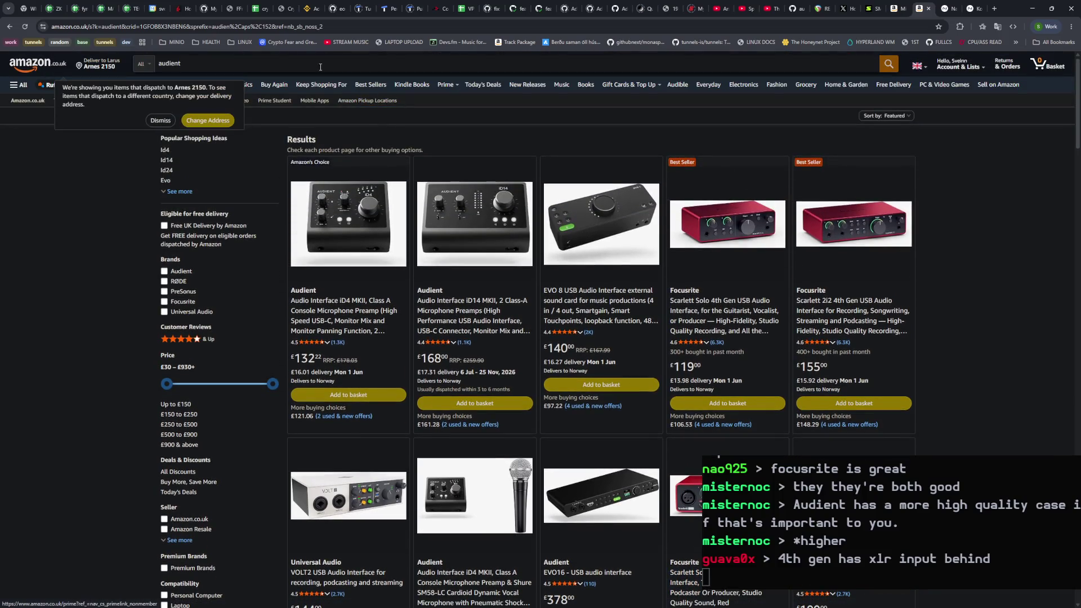
Step: Replace 'audient' with 'focusrite' and run the Amazon search
{"action": "left_click", "coordinate": [152, 64]}
{"action": "type", "text": "focusrite"}
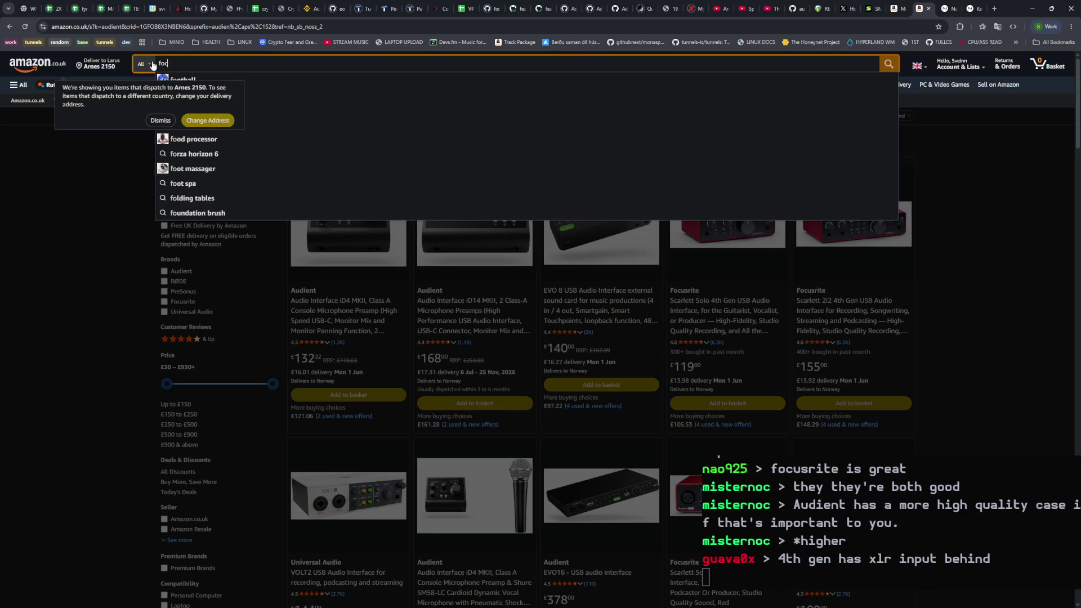
{"action": "key", "text": "Return"}
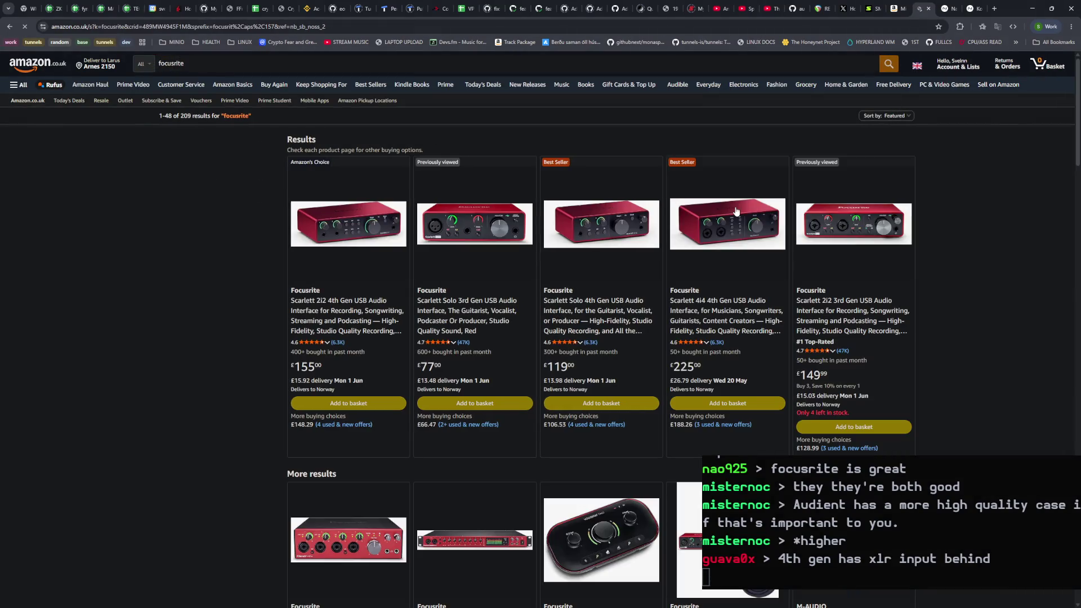
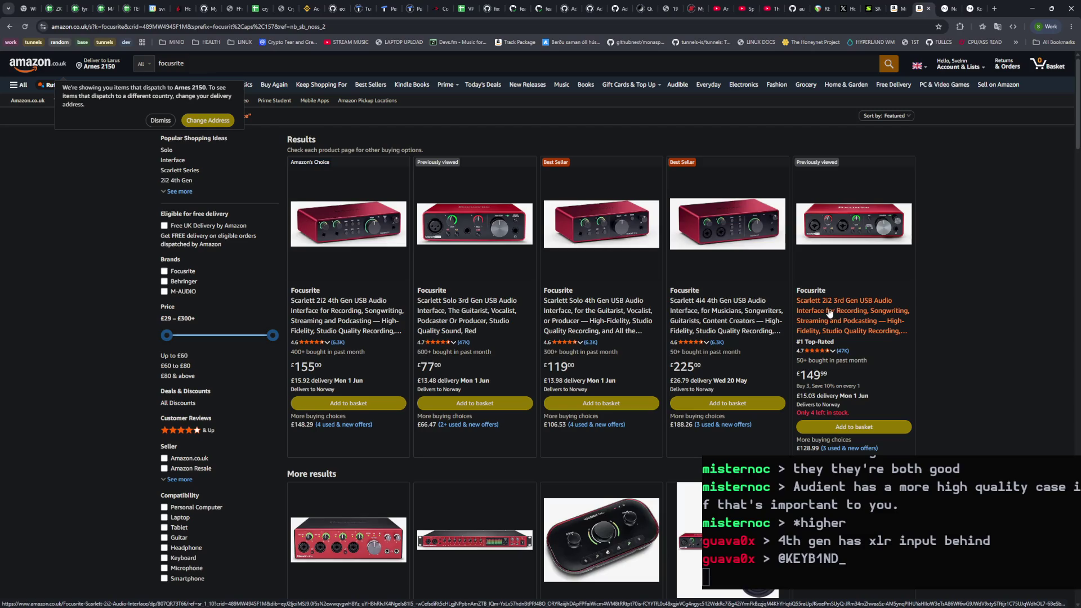
Step: Compare Amazon's Scarlett 2i2 3rd Gen and Scarlett Solo 4th Gen product pages
{"action": "left_click", "coordinate": [883, 329]}
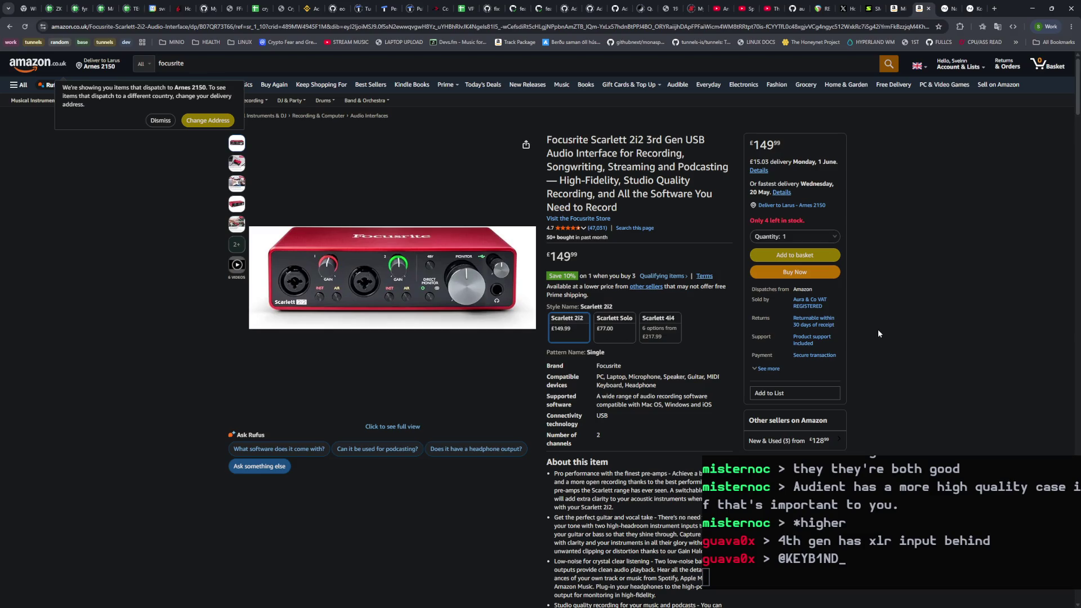
{"action": "key", "text": "alt+Left"}
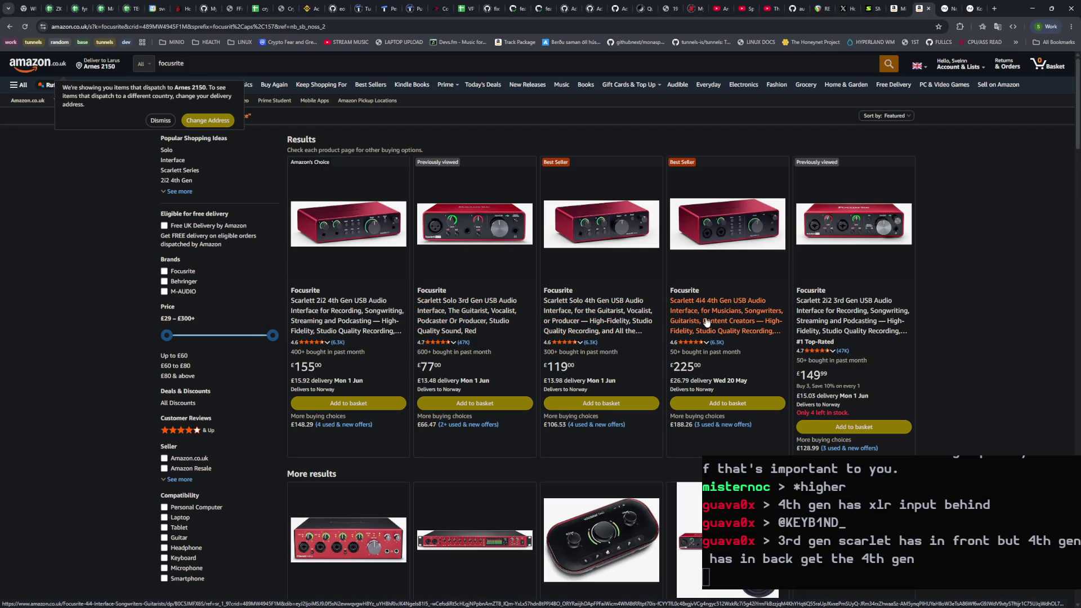
{"action": "left_click", "coordinate": [634, 325]}
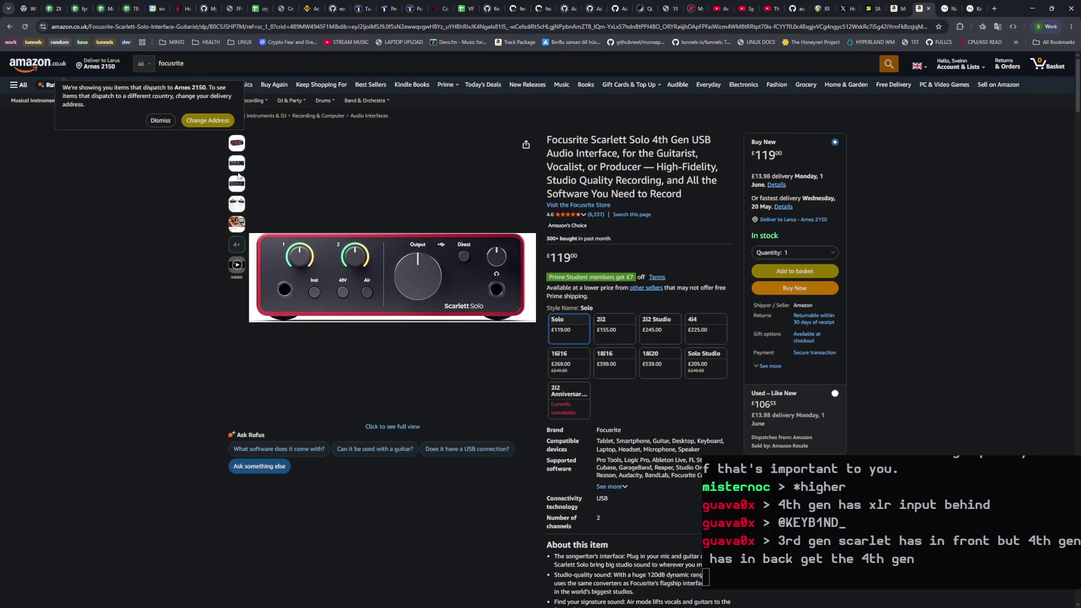
{"action": "left_click", "coordinate": [10, 26]}
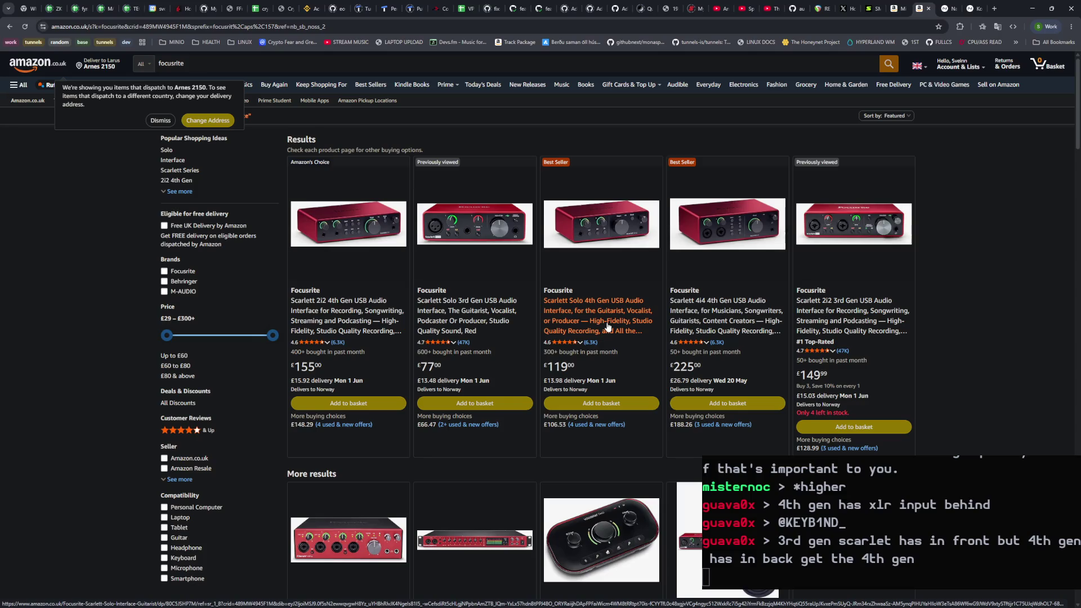
Step: Reopen the £119 Scarlett Solo 4th Gen listing, dismiss the delivery notice, and close the tab
{"action": "left_click", "coordinate": [608, 326]}
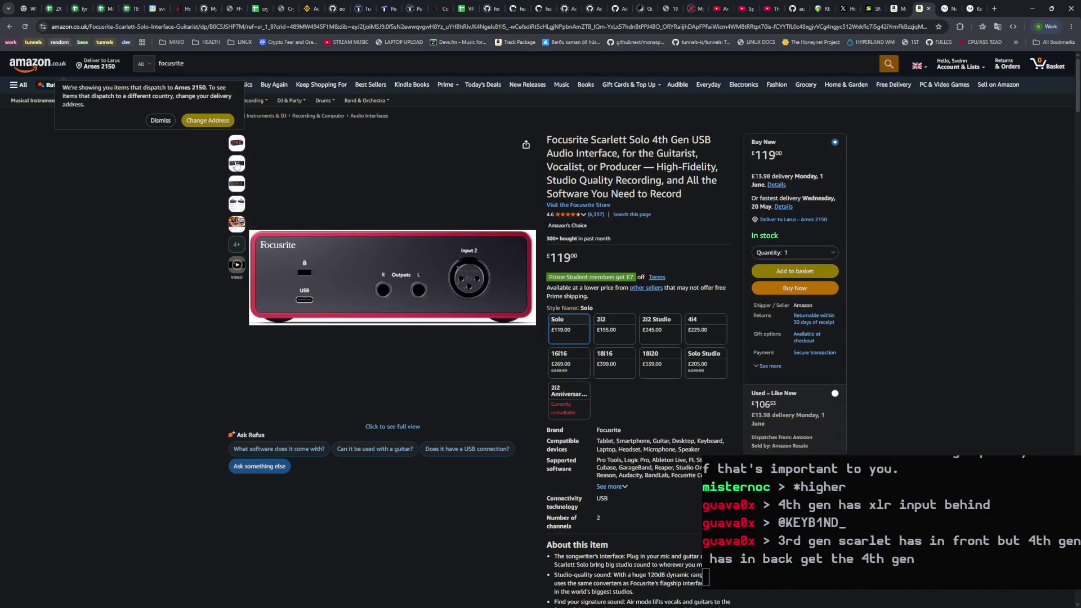
{"action": "left_click", "coordinate": [163, 123]}
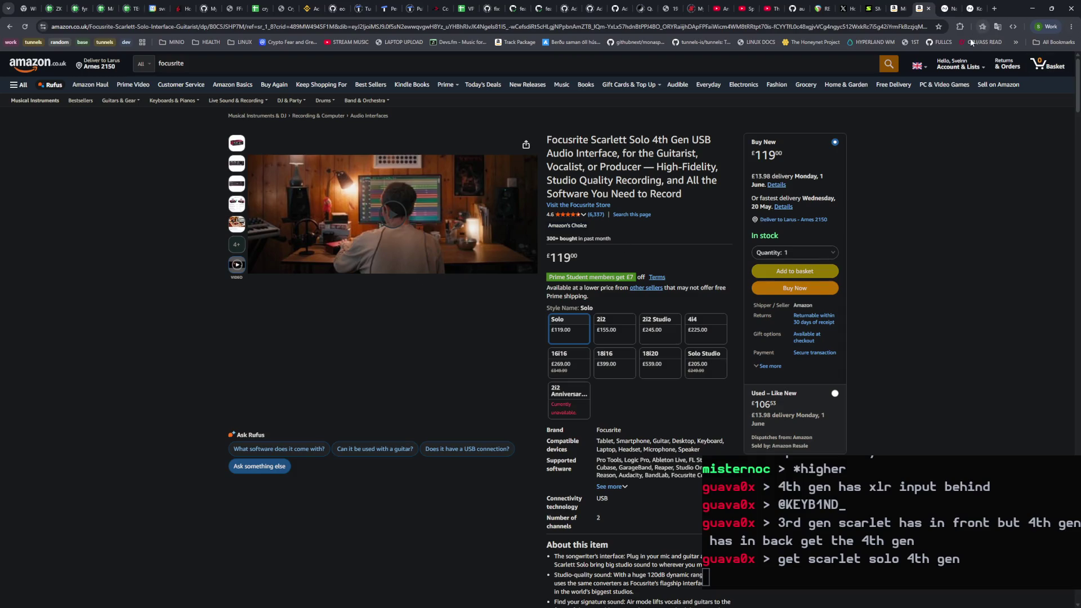
{"action": "left_click", "coordinate": [953, 9]}
{"action": "left_click", "coordinate": [955, 10]}
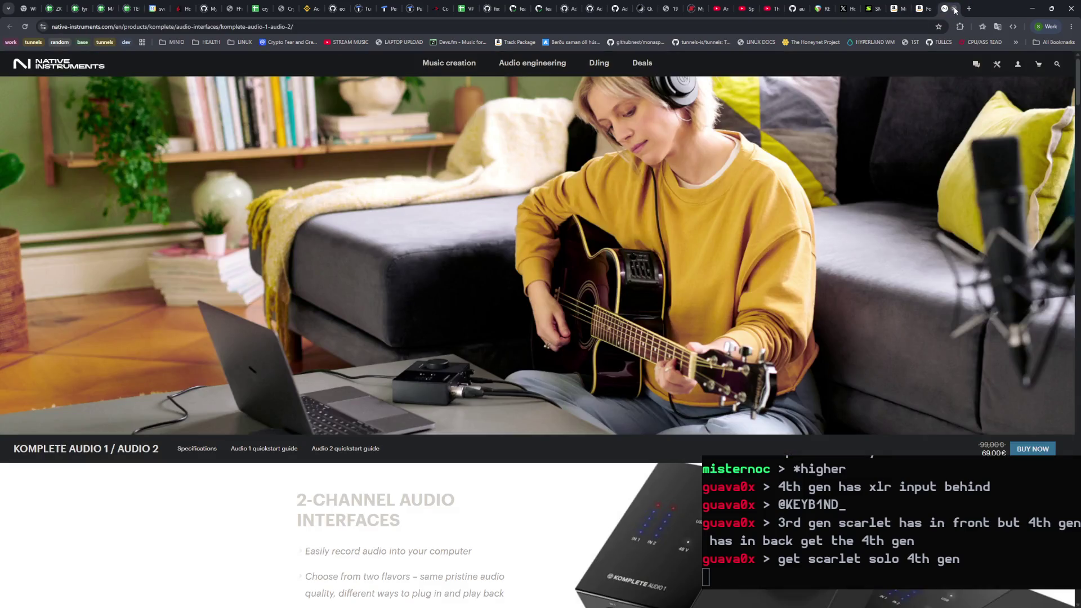
Step: Close the leftover product tabs and go to Amazon.co.uk in a new tab
{"action": "left_click", "coordinate": [955, 9]}
{"action": "left_click", "coordinate": [953, 9]}
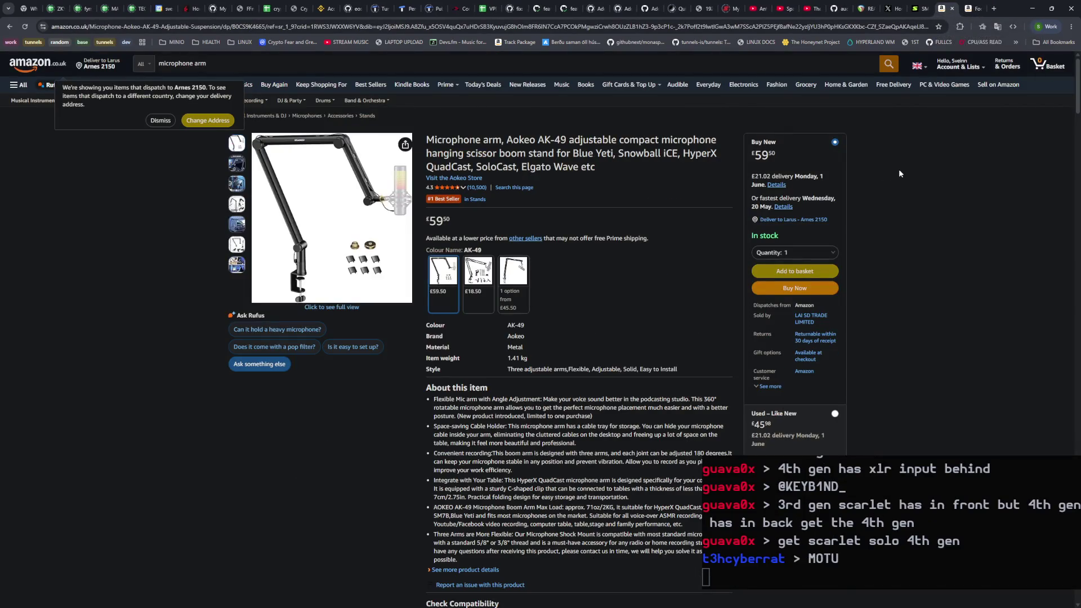
{"action": "left_click", "coordinate": [994, 9]}
{"action": "type", "text": "ama"}
{"action": "key", "text": "Return"}
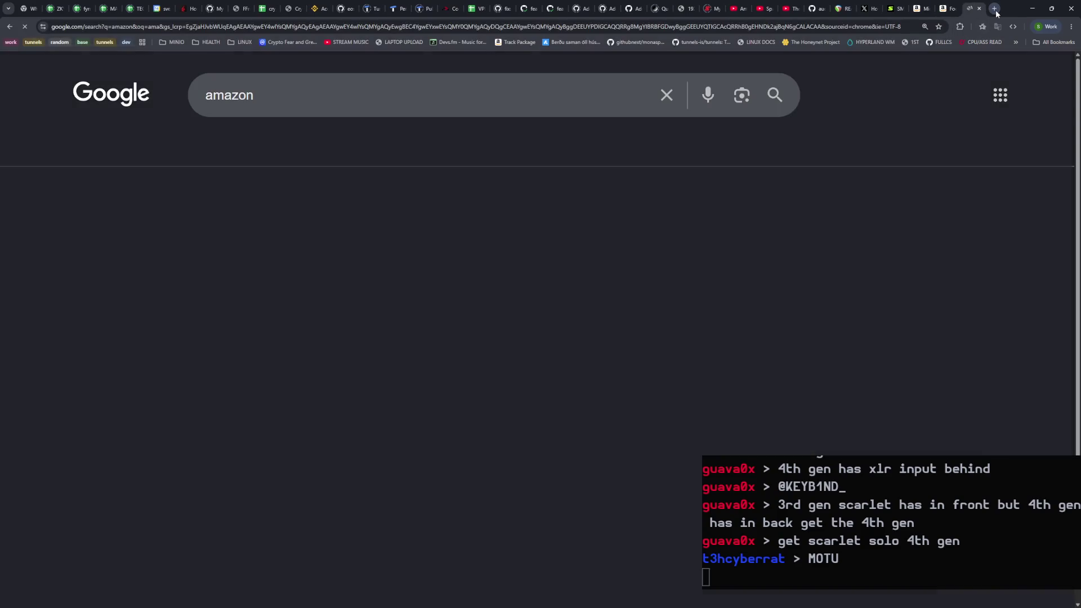
{"action": "left_click", "coordinate": [202, 235]}
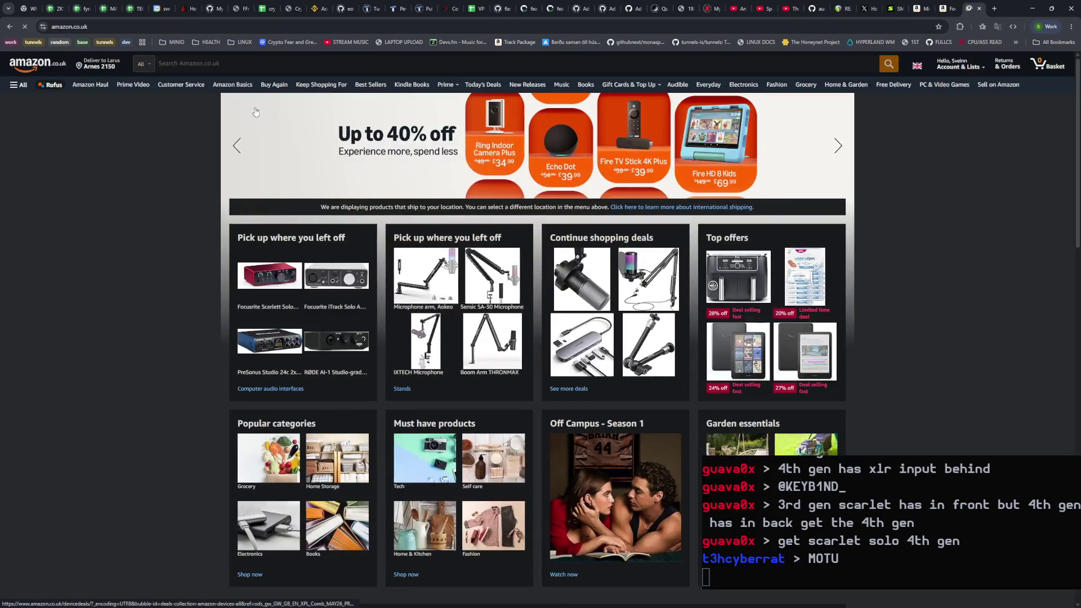
Step: Search Amazon for 'MOTU' and look over the results
{"action": "left_click", "coordinate": [192, 64]}
{"action": "type", "text": "MOTU"}
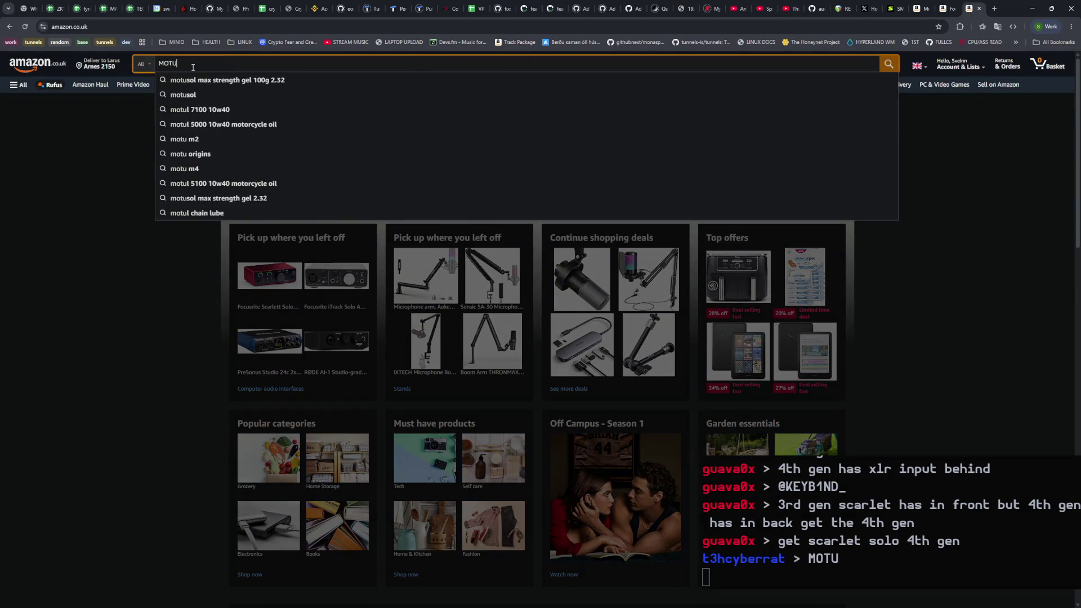
{"action": "key", "text": "Return"}
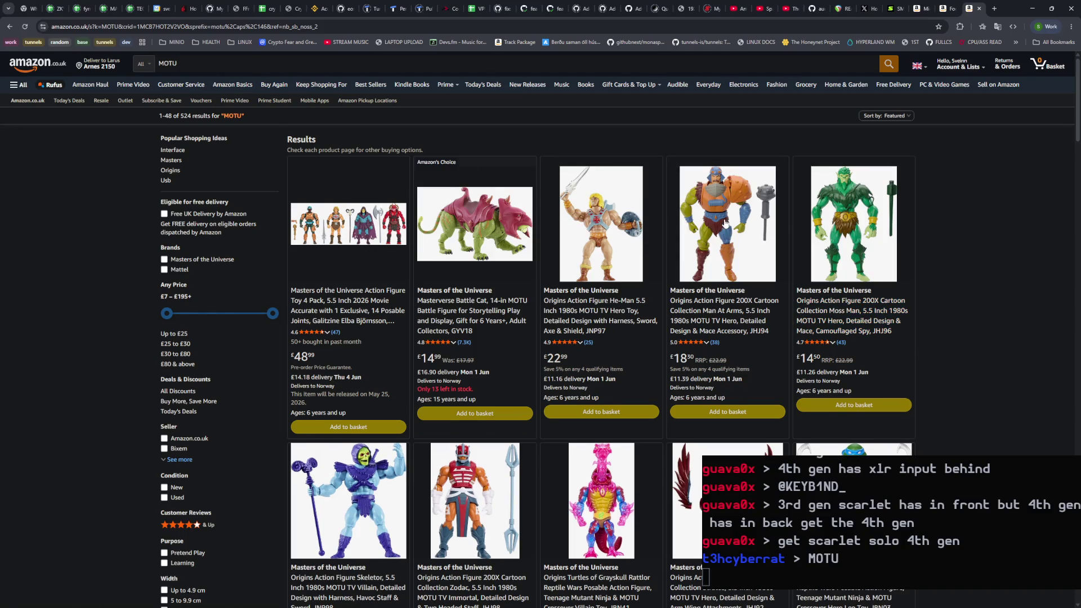
{"action": "scroll", "coordinate": [971, 311], "scroll_direction": "down", "scroll_amount": 15}
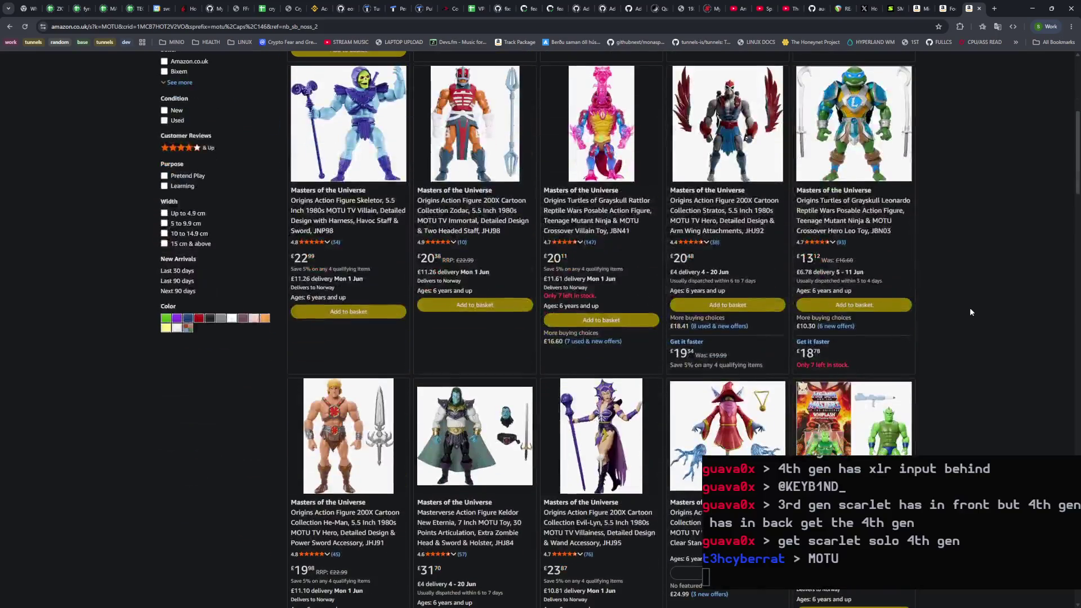
{"action": "scroll", "coordinate": [969, 312], "scroll_direction": "down", "scroll_amount": 5}
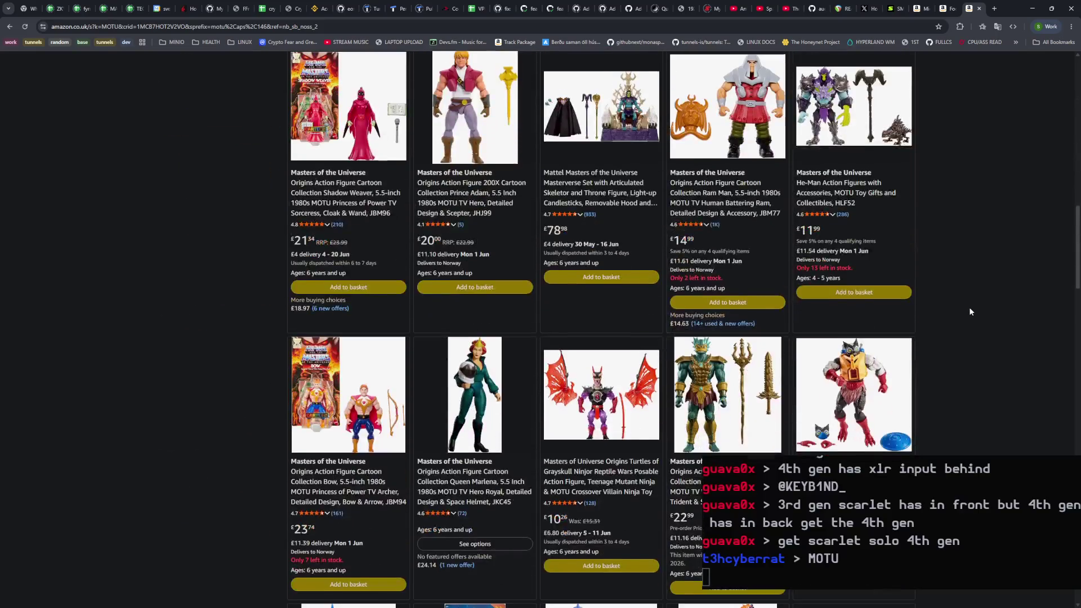
{"action": "scroll", "coordinate": [963, 310], "scroll_direction": "up", "scroll_amount": 20}
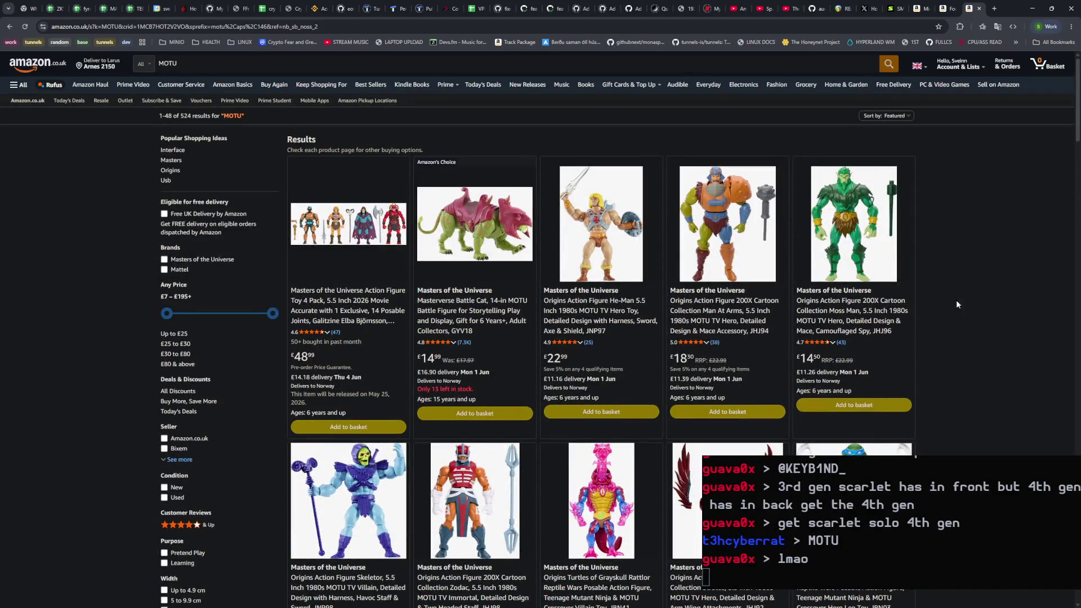
Step: Refine the Amazon search to 'MOTU m2', which returns 39 results
{"action": "left_click", "coordinate": [249, 66]}
{"action": "type", "text": "m2"}
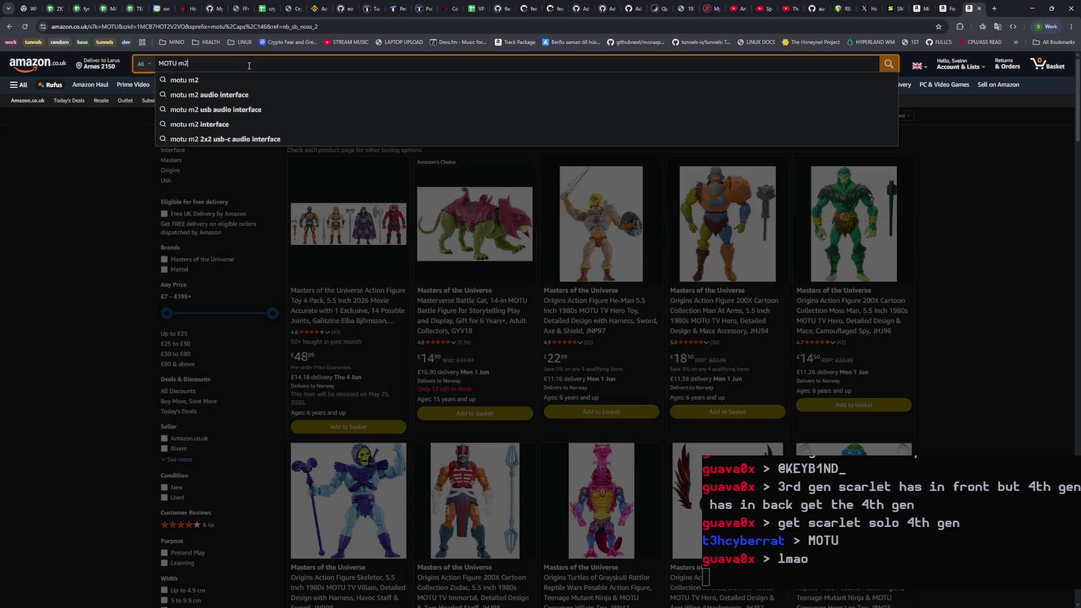
{"action": "key", "text": "Return"}
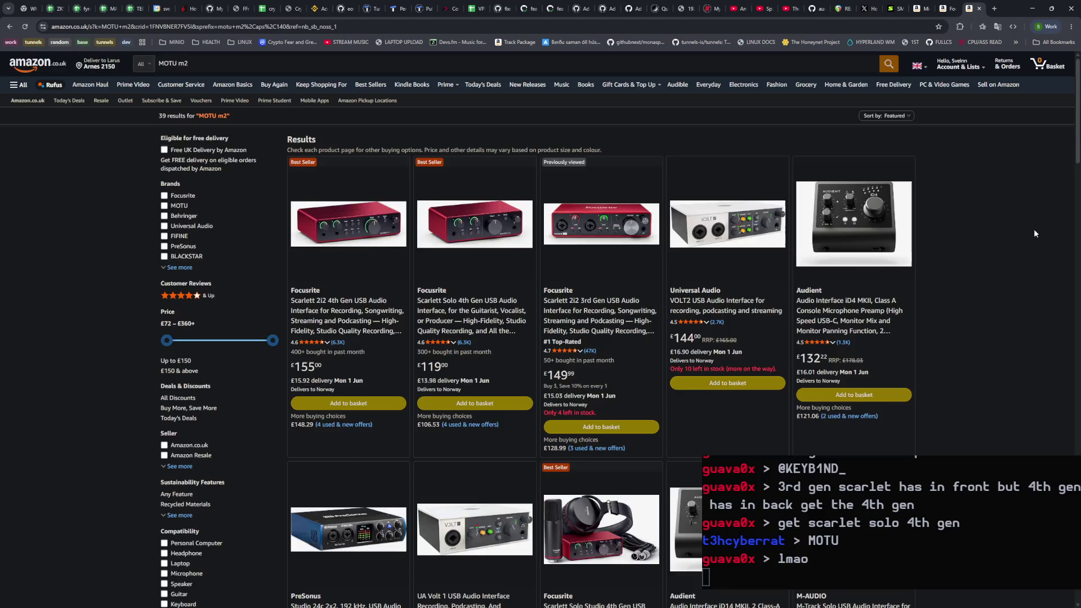
{"action": "scroll", "coordinate": [1033, 233], "scroll_direction": "down", "scroll_amount": 3}
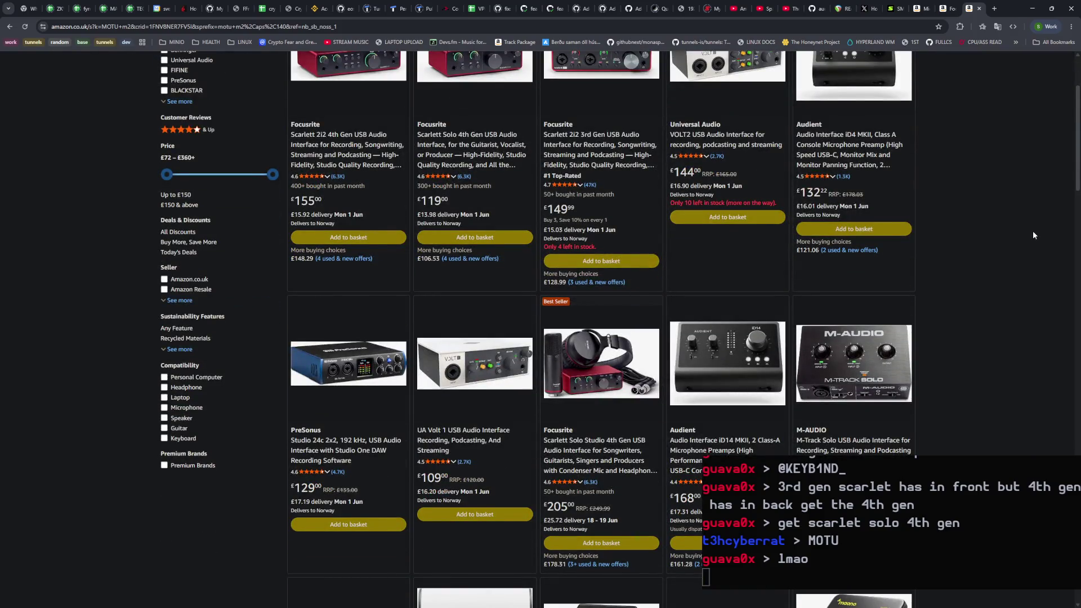
{"action": "scroll", "coordinate": [1034, 235], "scroll_direction": "up", "scroll_amount": 3}
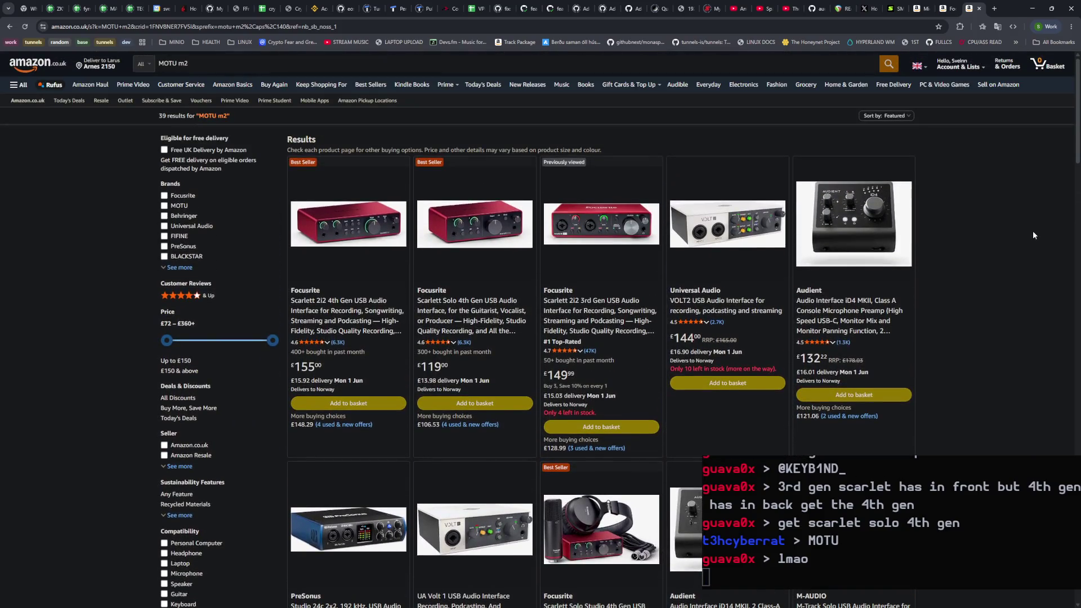
Step: Search Google for 'MOTU m2' in a new tab
{"action": "left_click", "coordinate": [996, 8]}
{"action": "type", "text": "MOTU m2"}
{"action": "key", "text": "Return"}
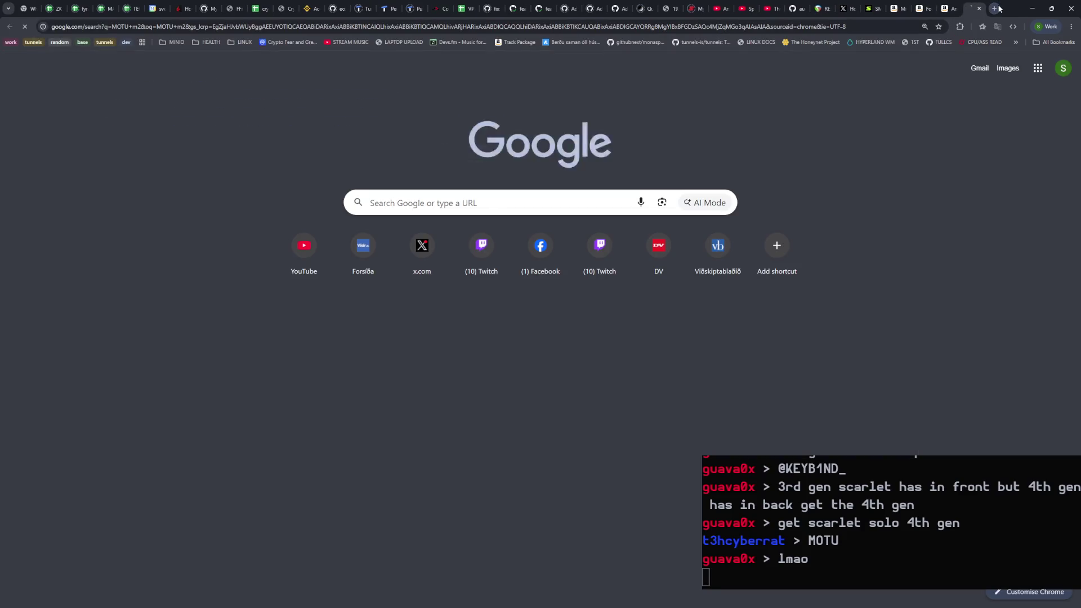
Step: Open MOTU's M2 audio interface page from the Google results and scroll through it
{"action": "left_click", "coordinate": [89, 234]}
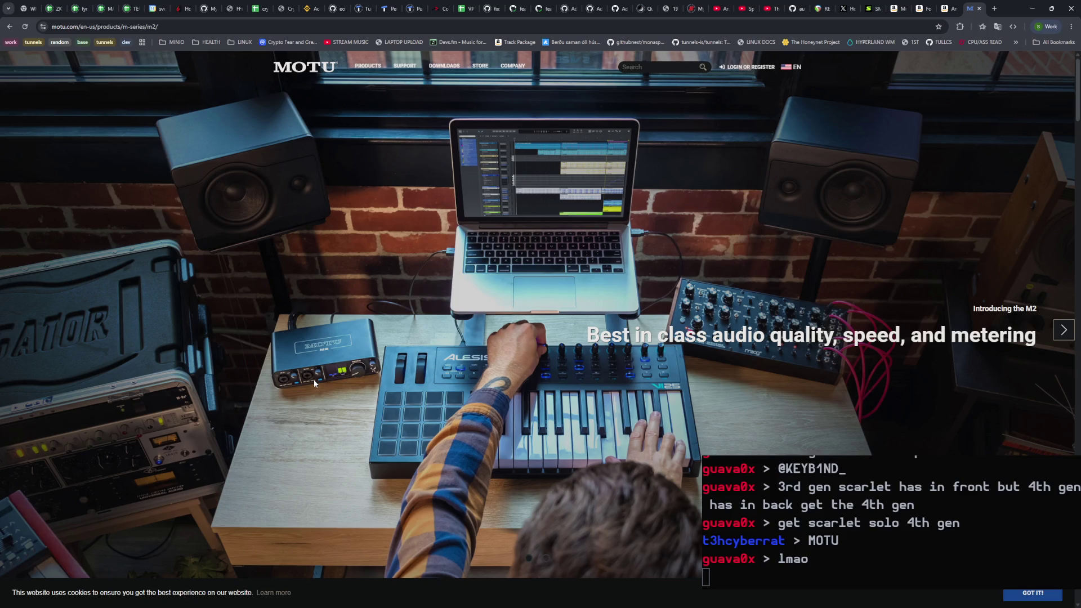
{"action": "scroll", "coordinate": [309, 368], "scroll_direction": "down", "scroll_amount": 5}
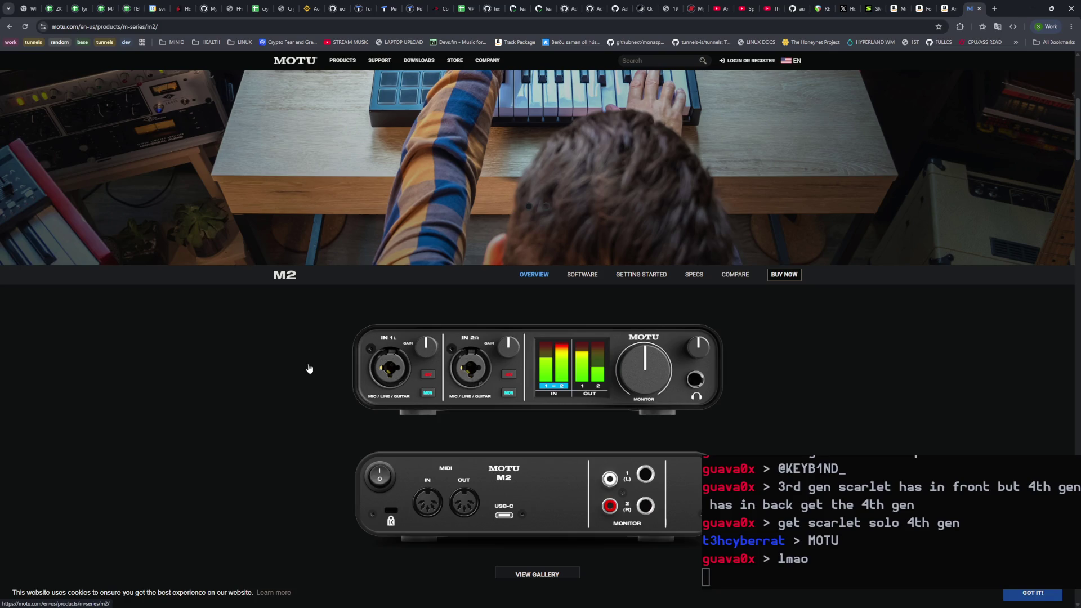
{"action": "scroll", "coordinate": [308, 368], "scroll_direction": "up", "scroll_amount": 5}
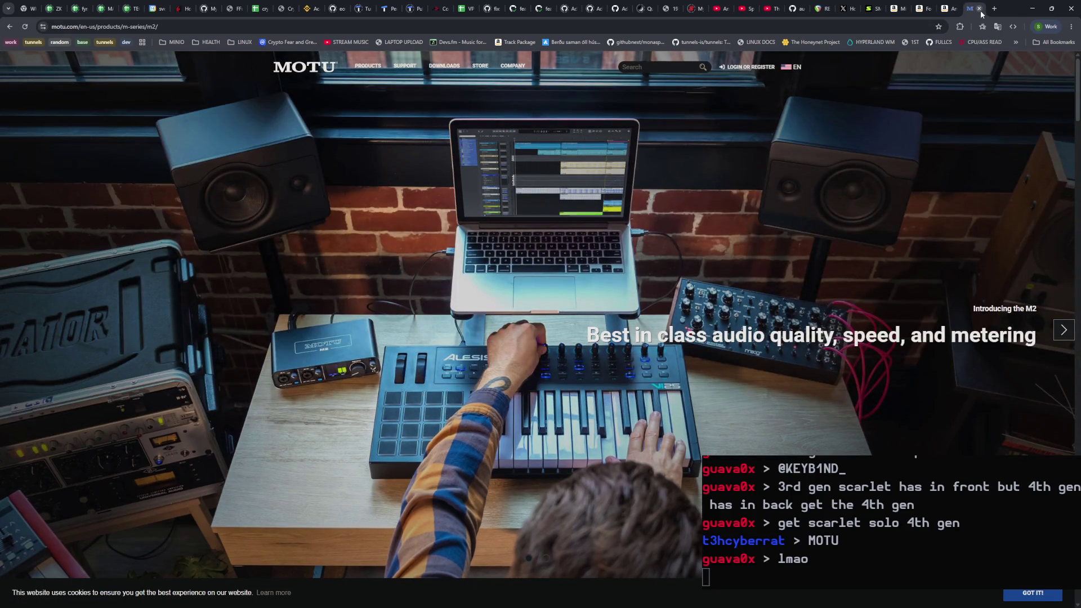
Step: Close the MOTU page and switch to OBS, lowering the Mic/Aux volume slightly
{"action": "left_click", "coordinate": [979, 9]}
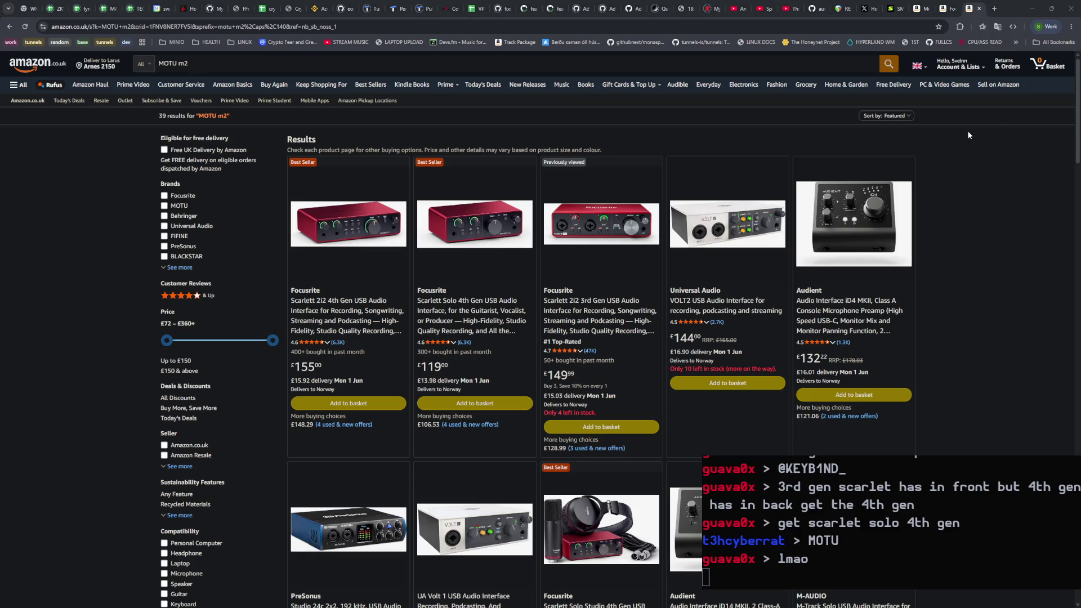
{"action": "key", "text": "alt+Tab"}
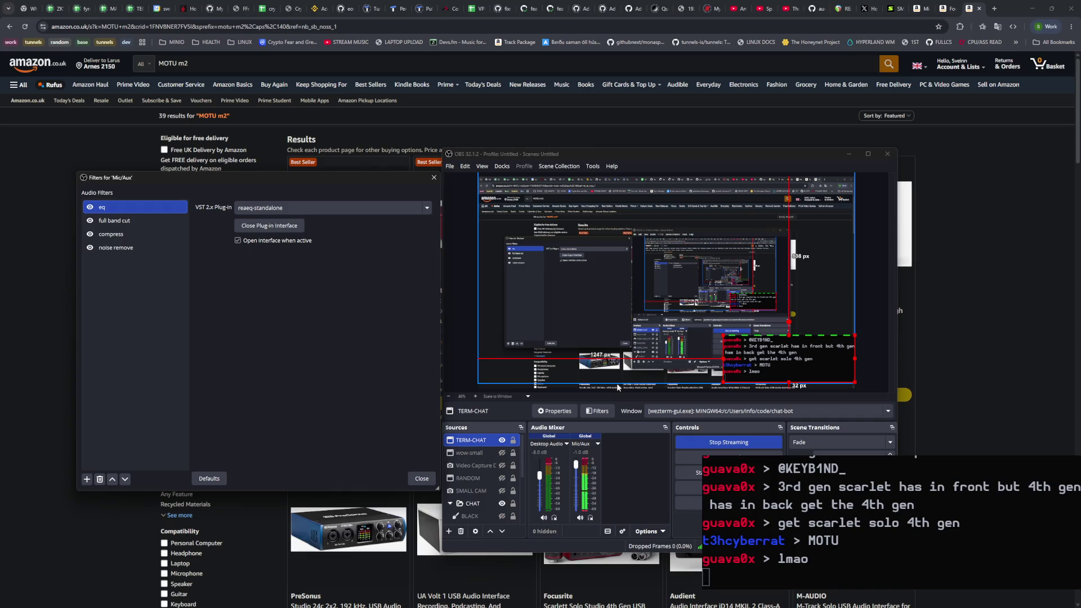
{"action": "left_click_drag", "start_coordinate": [576, 464], "coordinate": [575, 468]}
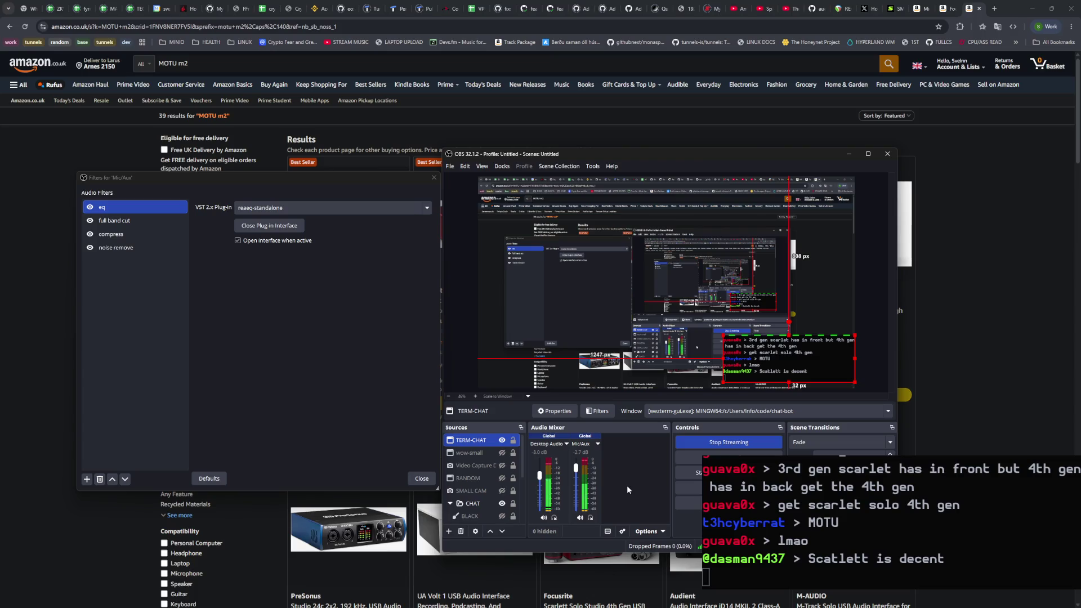
Step: Nudge the Mic/Aux volume back, close the OBS filters and ReaEQ windows, and return to the microphone arm page
{"action": "left_click_drag", "start_coordinate": [577, 471], "coordinate": [577, 470]}
{"action": "left_click_drag", "start_coordinate": [724, 156], "coordinate": [1080, 236]}
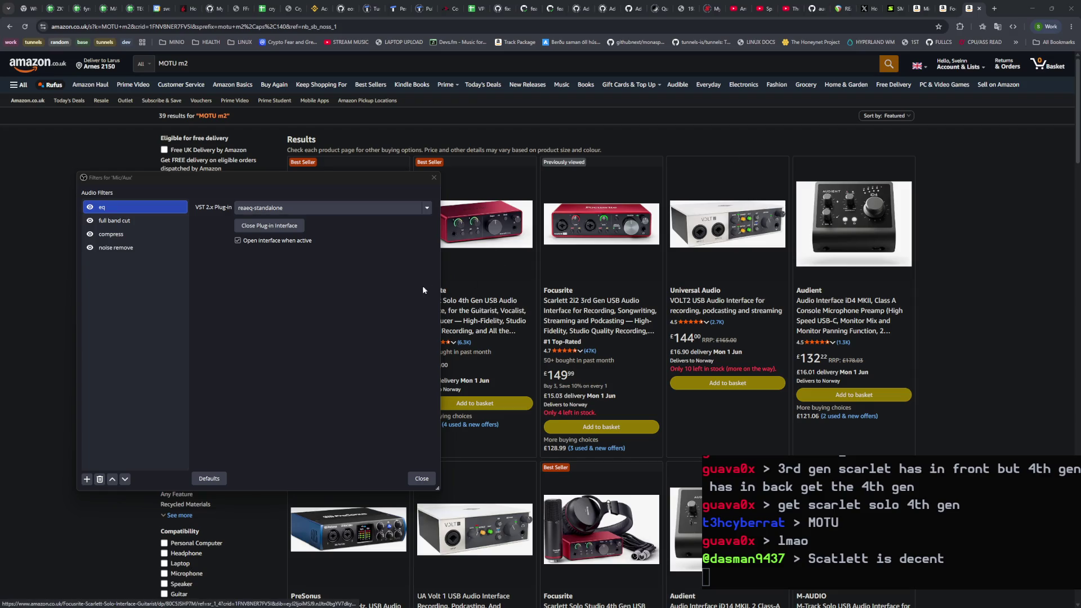
{"action": "left_click", "coordinate": [422, 478]}
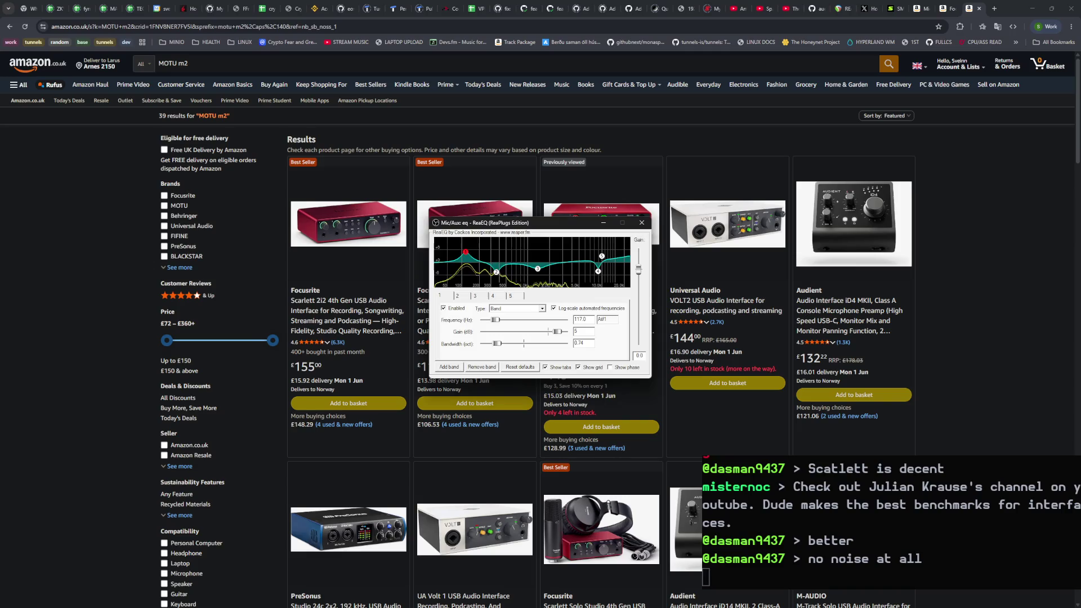
{"action": "left_click", "coordinate": [641, 222]}
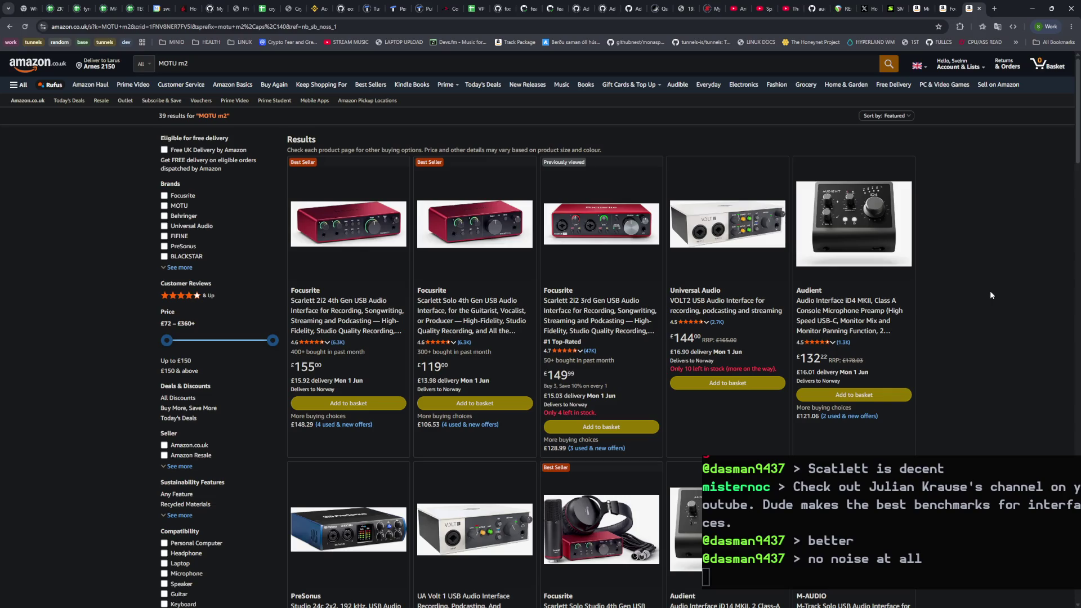
{"action": "left_click", "coordinate": [920, 10]}
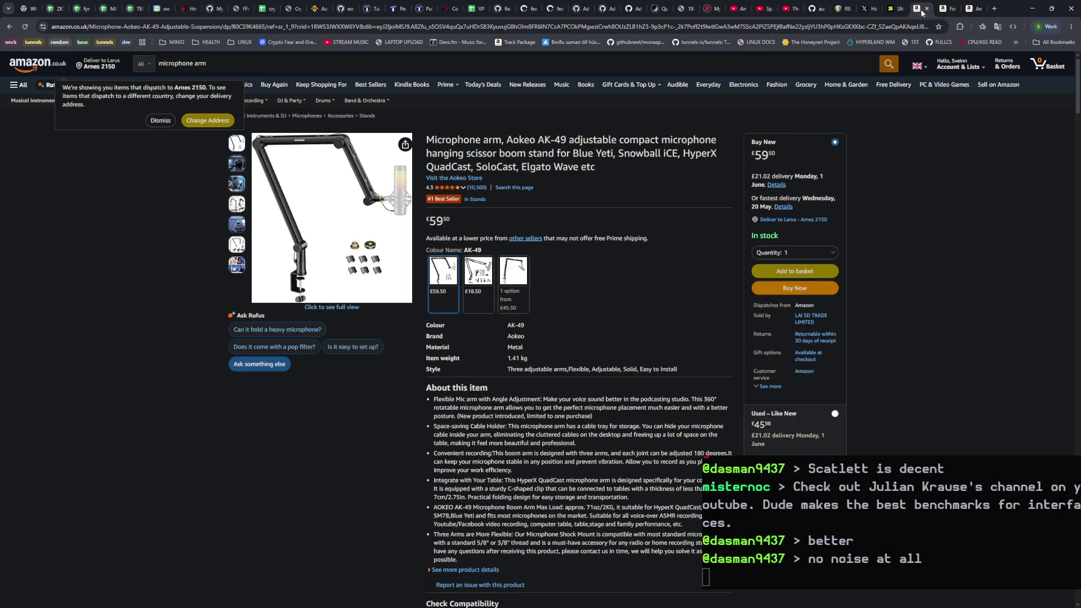
Step: Glance at the Shure SM57 and microphone arm tabs, then switch to the Scarlett Solo 4th Gen page
{"action": "key", "text": "ctrl+Page_Up"}
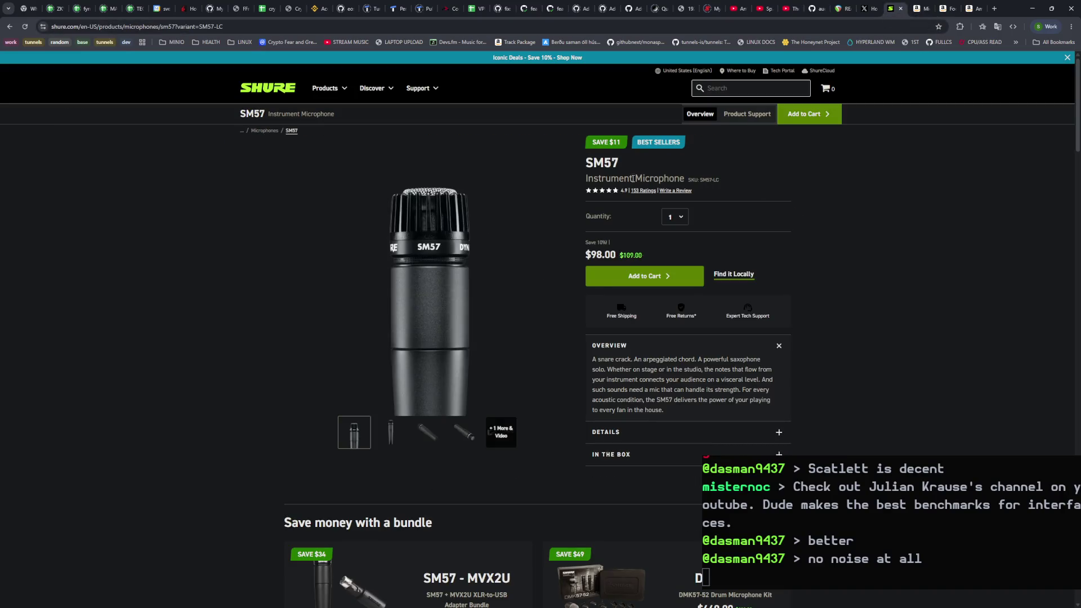
{"action": "left_click", "coordinate": [921, 9]}
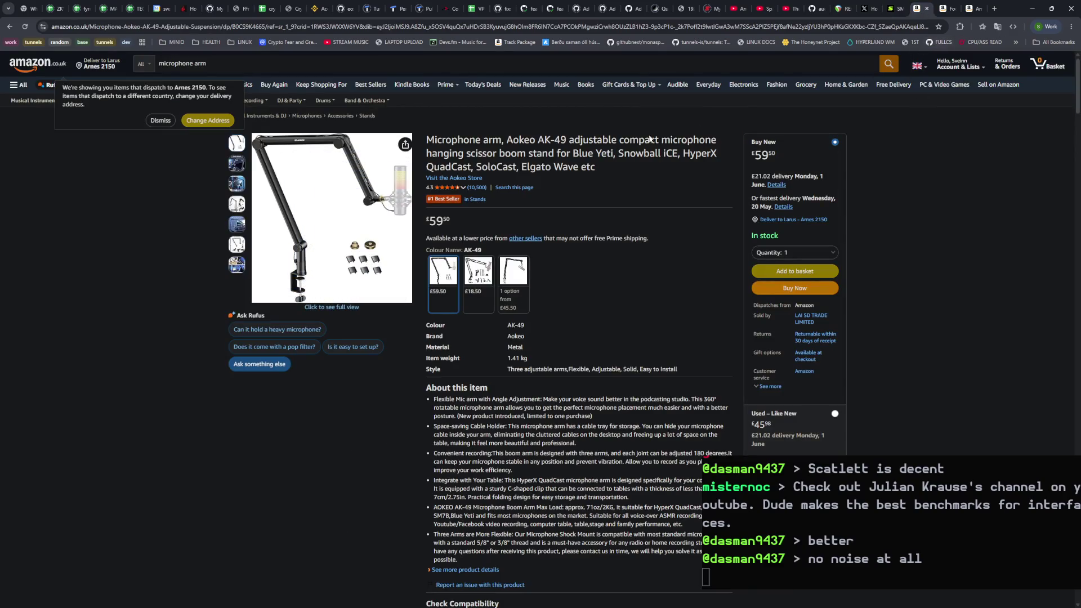
{"action": "left_click", "coordinate": [944, 10]}
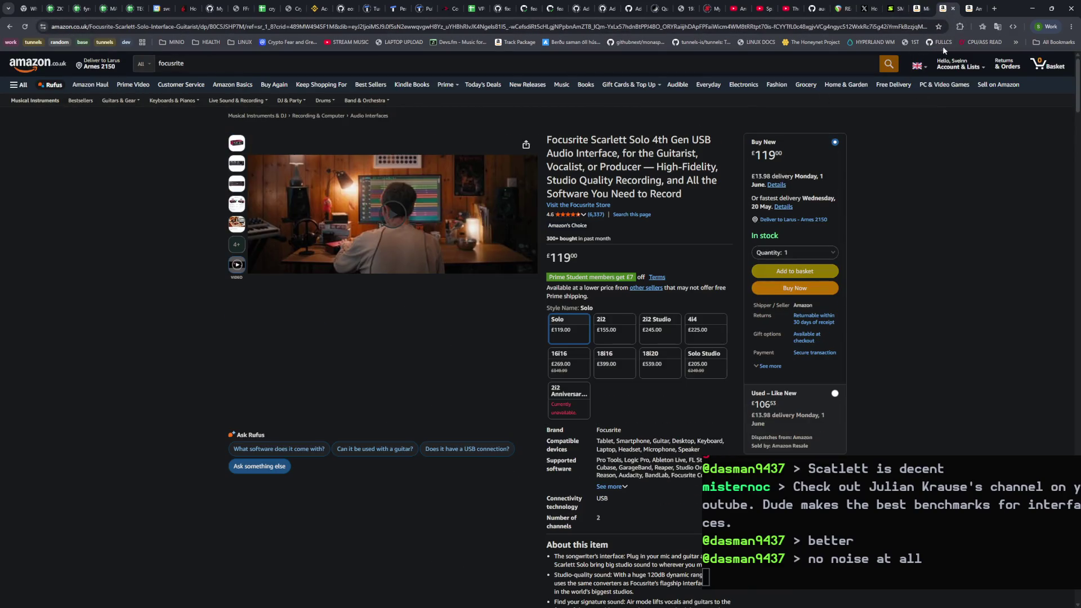
Step: Close the MOTU m2 results tab and return to the £119 Scarlett Solo 4th Gen page
{"action": "left_click_drag", "start_coordinate": [592, 141], "coordinate": [690, 142]}
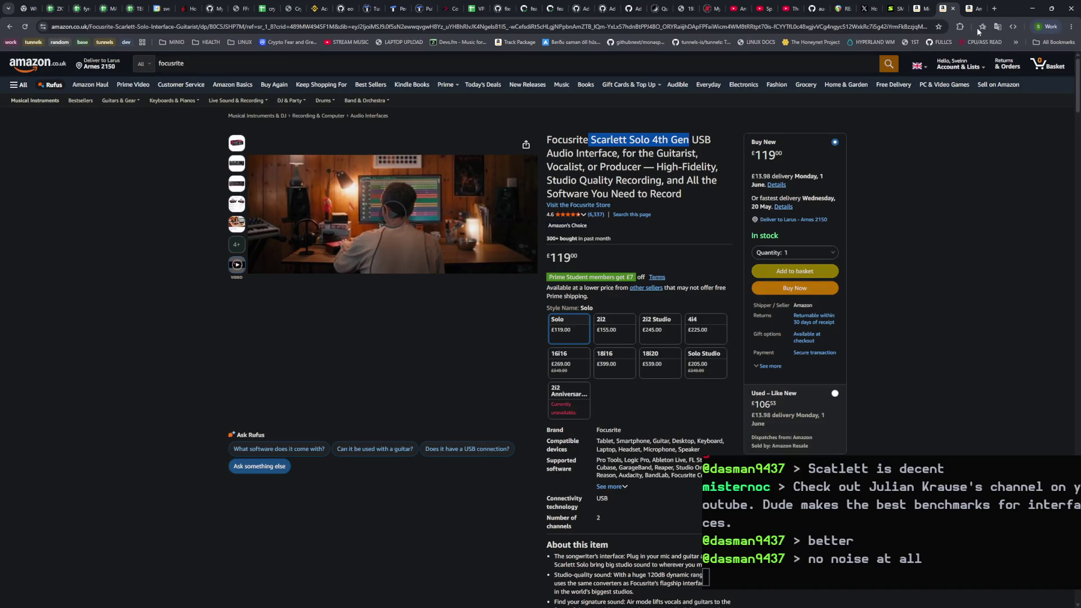
{"action": "left_click", "coordinate": [975, 10]}
{"action": "left_click", "coordinate": [979, 9]}
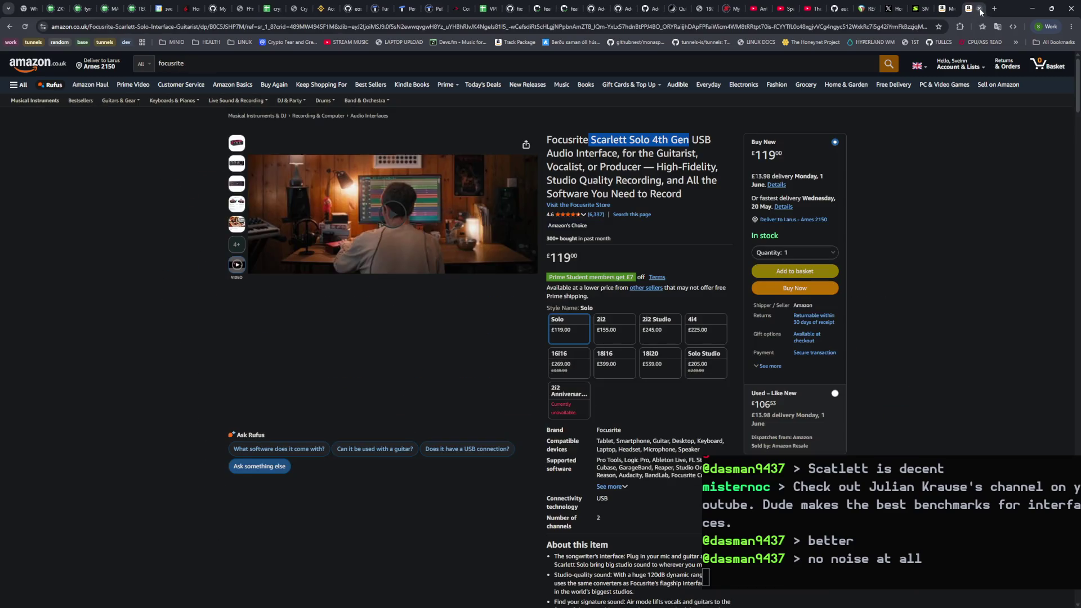
{"action": "left_click", "coordinate": [597, 181]}
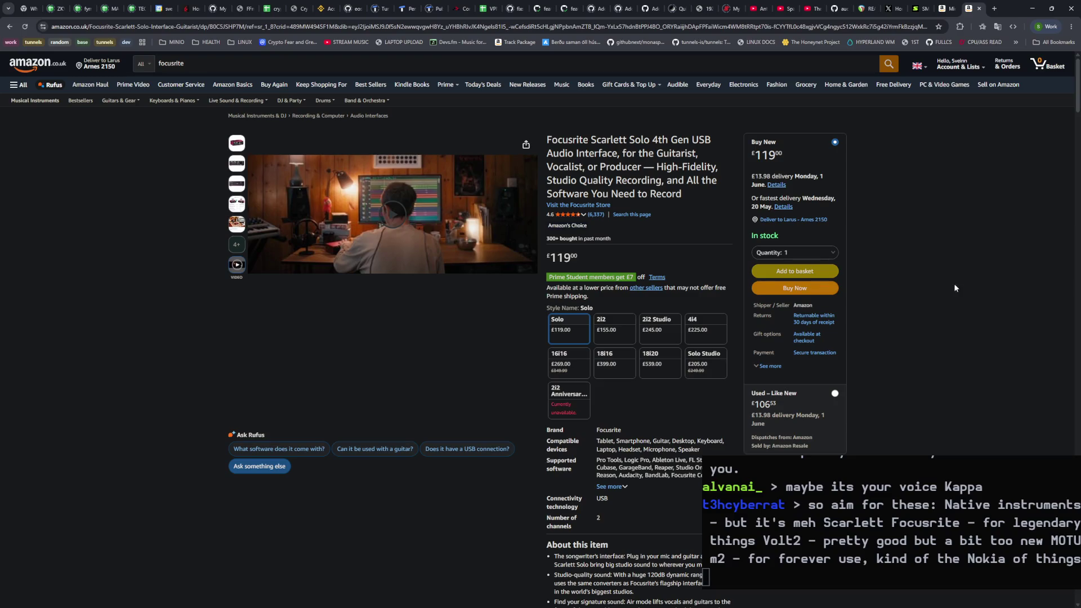
{"action": "left_click_drag", "start_coordinate": [549, 139], "coordinate": [619, 156]}
{"action": "left_click", "coordinate": [624, 163]}
{"action": "left_click_drag", "start_coordinate": [784, 147], "coordinate": [753, 159]}
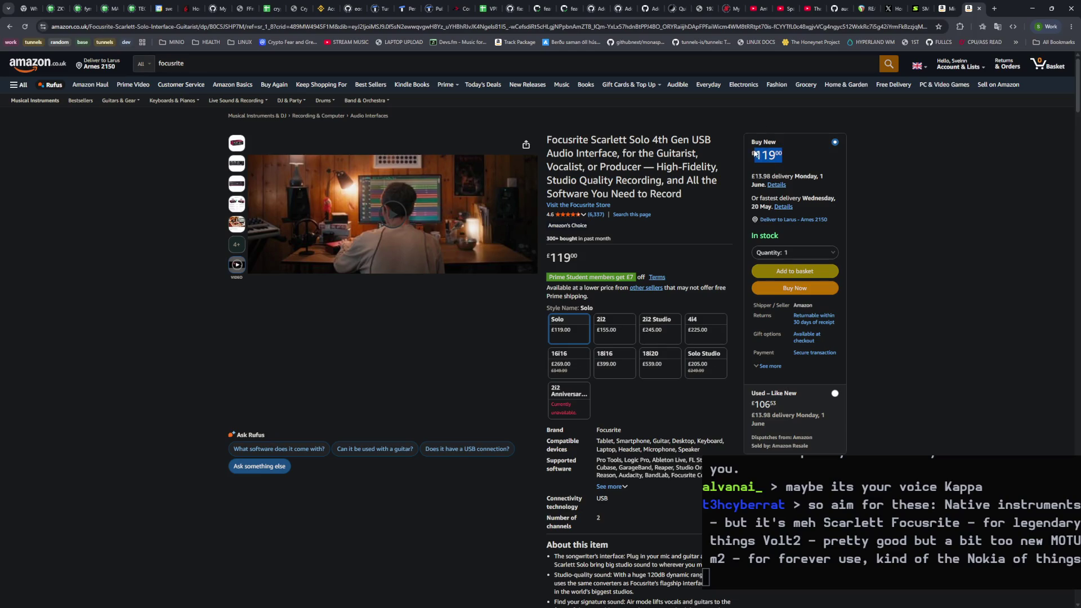
{"action": "left_click", "coordinate": [923, 256]}
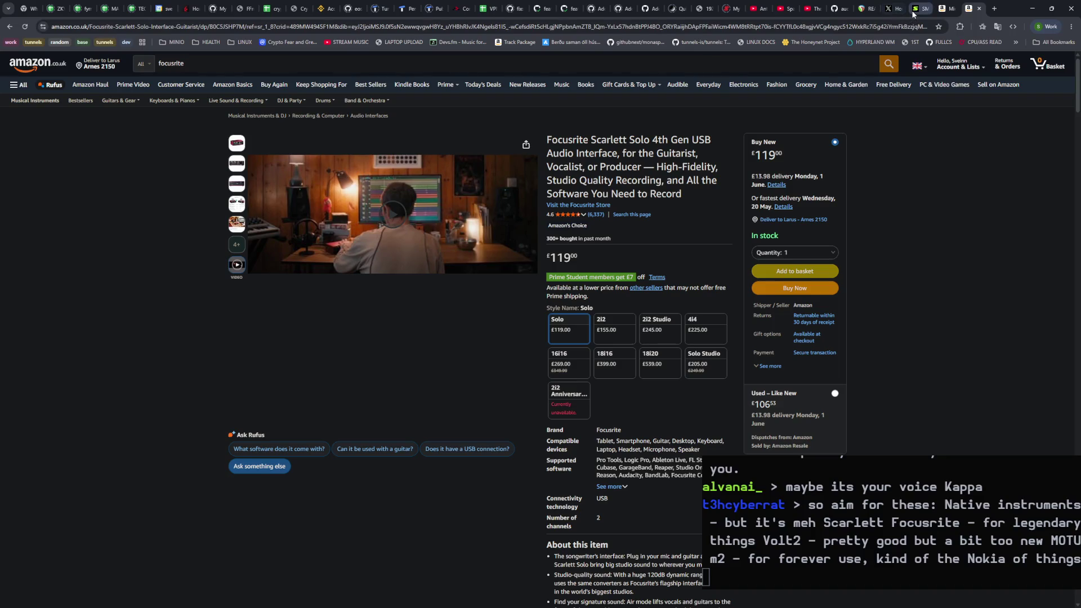
{"action": "left_click", "coordinate": [919, 10]}
{"action": "key", "text": "ctrl+Tab"}
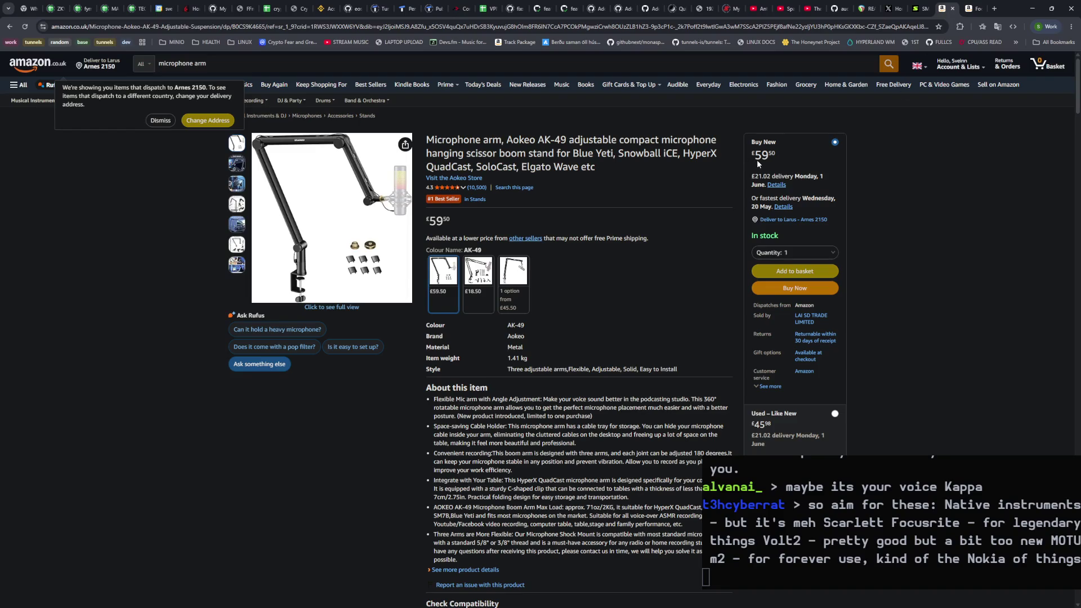
{"action": "key", "text": "ctrl+Tab"}
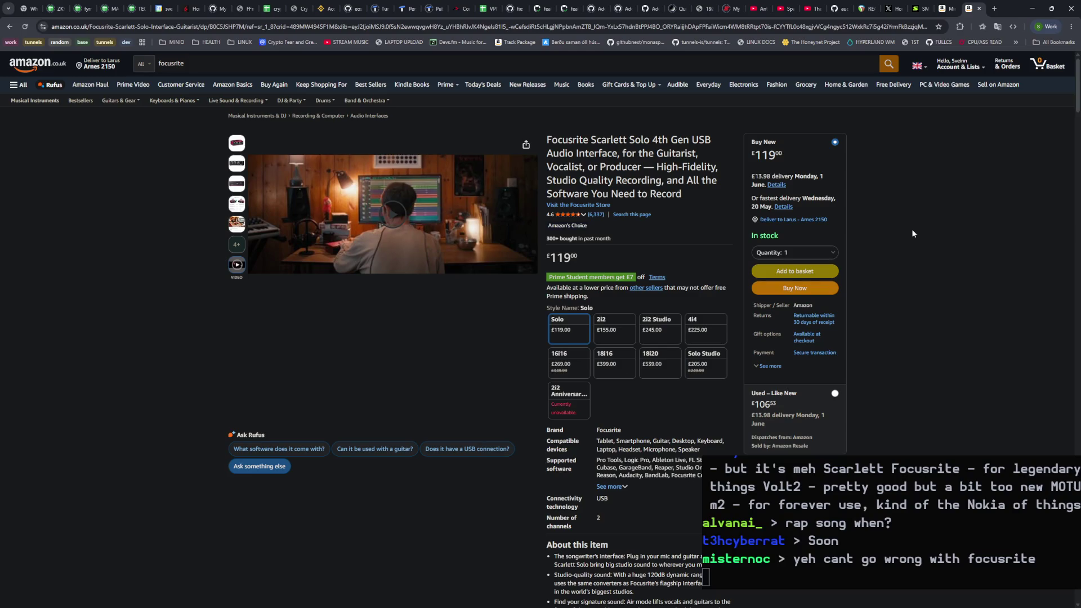
{"action": "key", "text": "ctrl+shift+Tab"}
{"action": "key", "text": "ctrl+shift+Tab"}
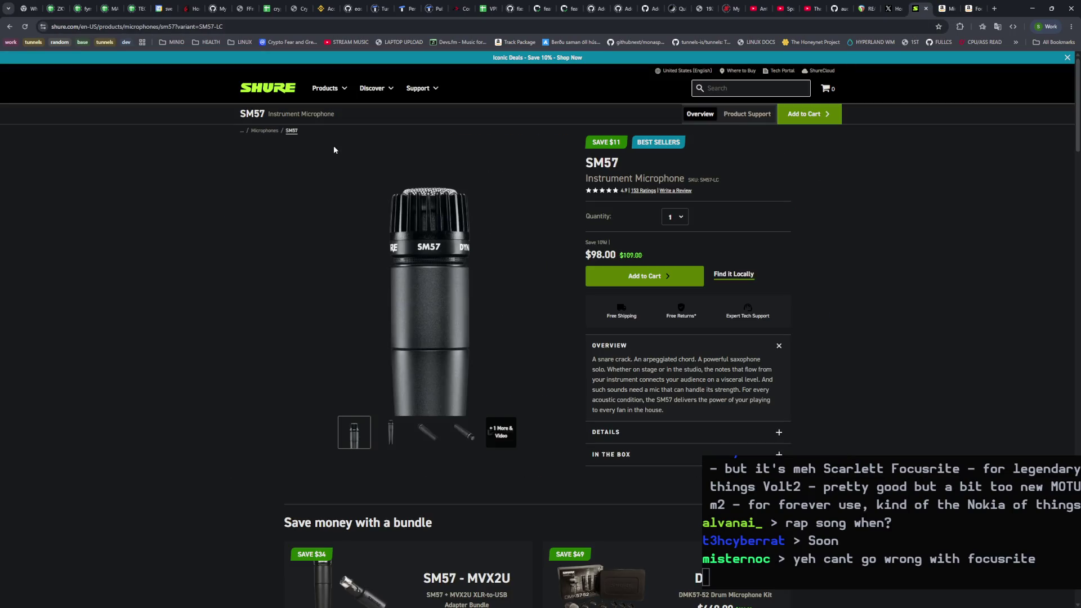
Step: Copy the SM57 name into a new tab and search Google for 'shure sm57'
{"action": "left_click_drag", "start_coordinate": [632, 168], "coordinate": [577, 169]}
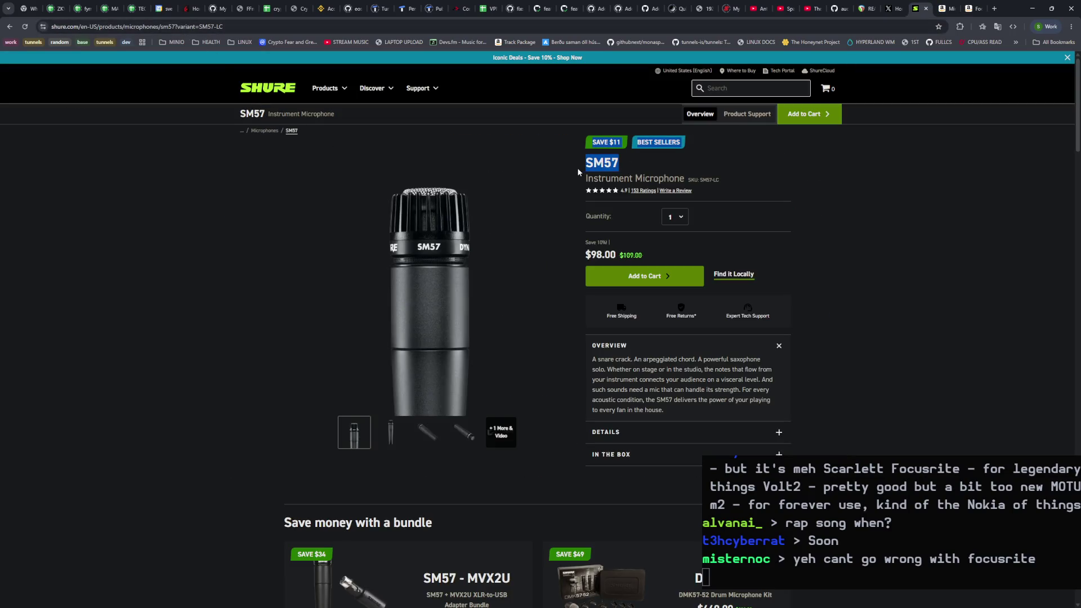
{"action": "key", "text": "ctrl+c"}
{"action": "key", "text": "ctrl+t"}
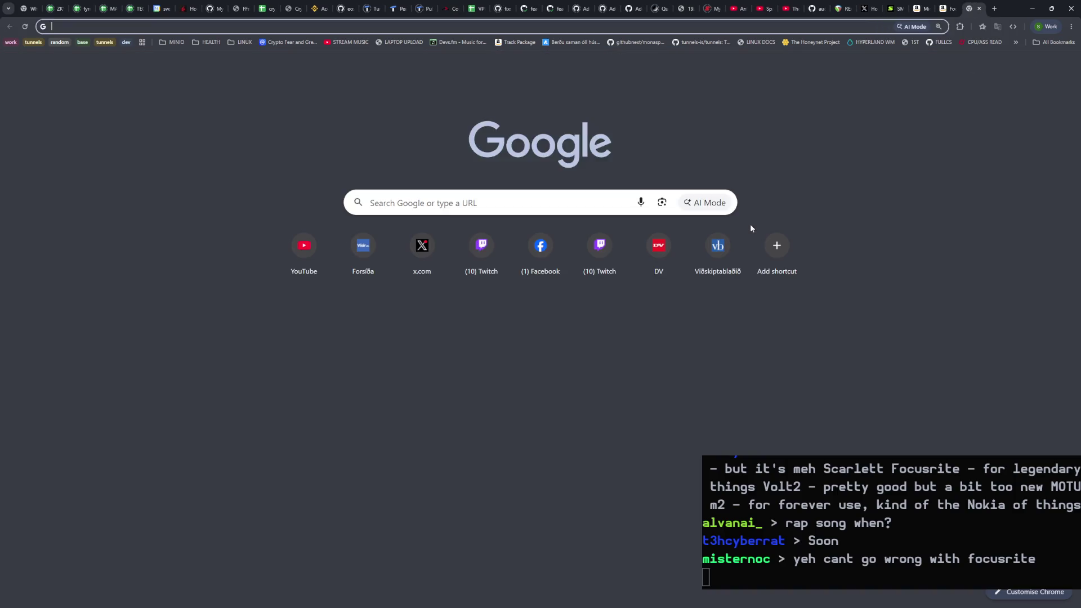
{"action": "key", "text": "ctrl+v"}
{"action": "key", "text": "Home"}
{"action": "type", "text": "shure"}
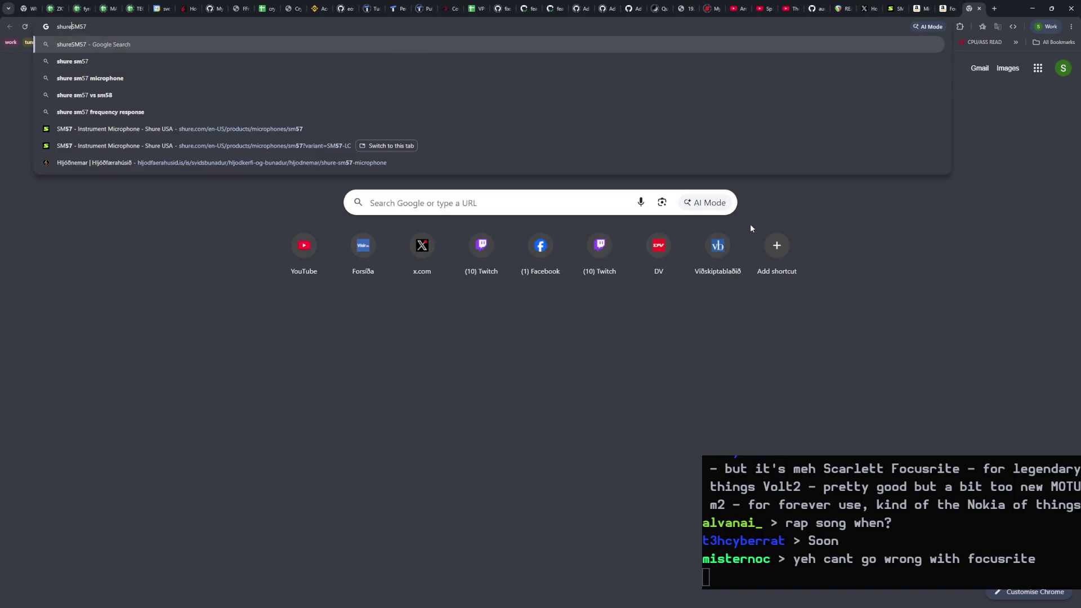
{"action": "key", "text": "Return"}
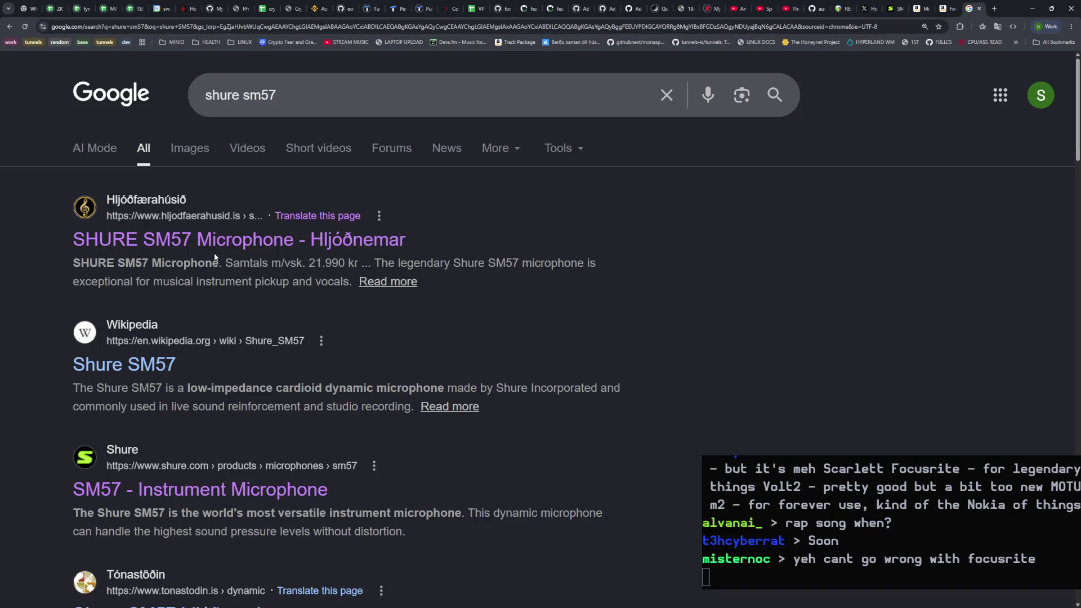
Step: Open Hljóðfærahúsið's SM57 listing at 21.990 kr. and compare it with Shure's own page
{"action": "left_click", "coordinate": [171, 250]}
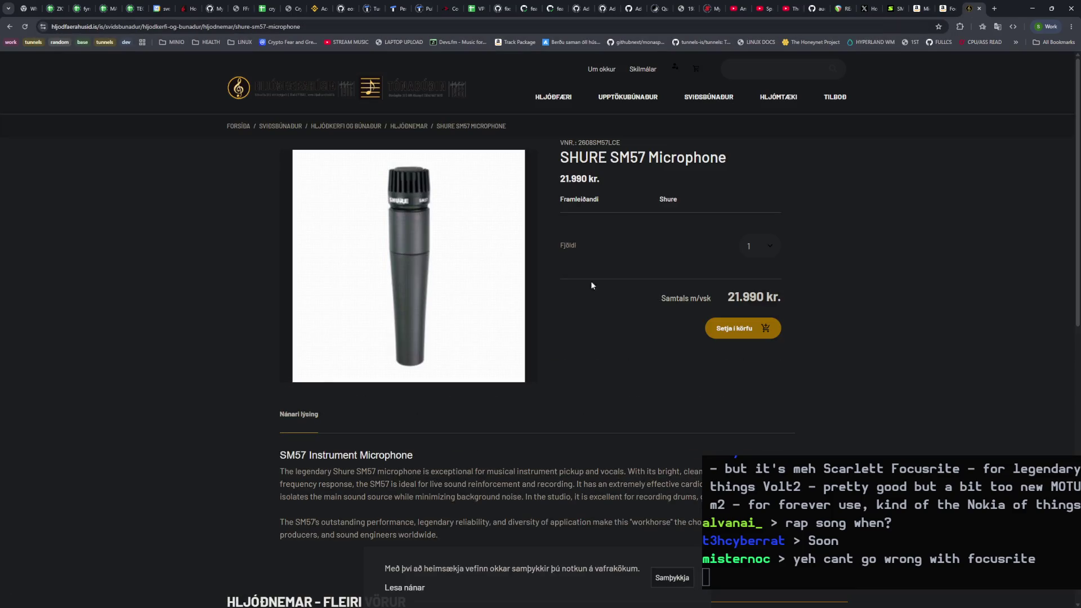
{"action": "left_click_drag", "start_coordinate": [771, 294], "coordinate": [727, 296]}
{"action": "left_click", "coordinate": [732, 297]}
{"action": "left_click", "coordinate": [897, 12]}
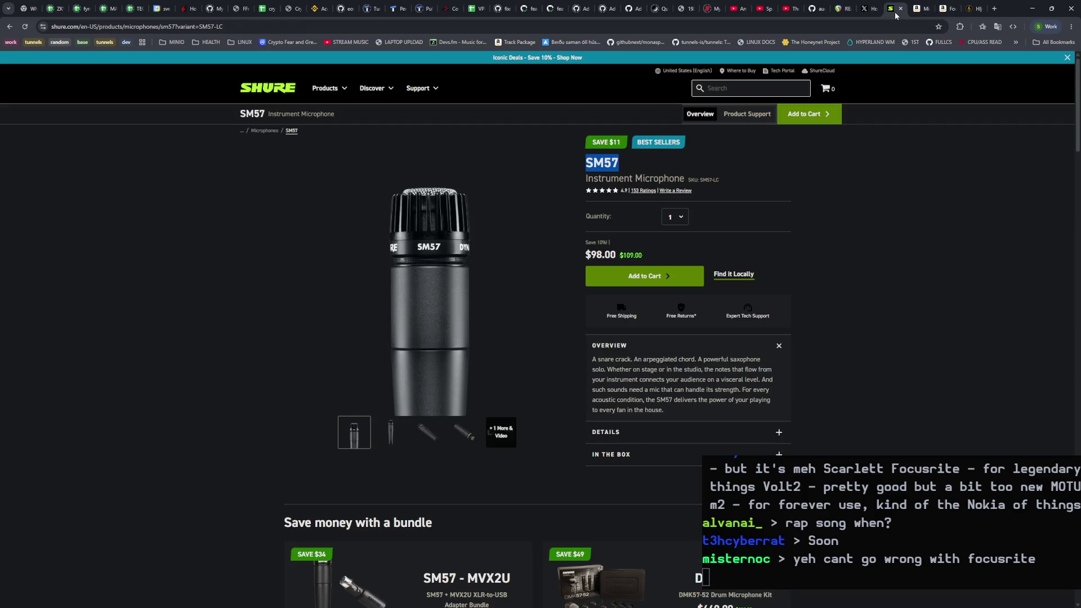
{"action": "left_click", "coordinate": [971, 9]}
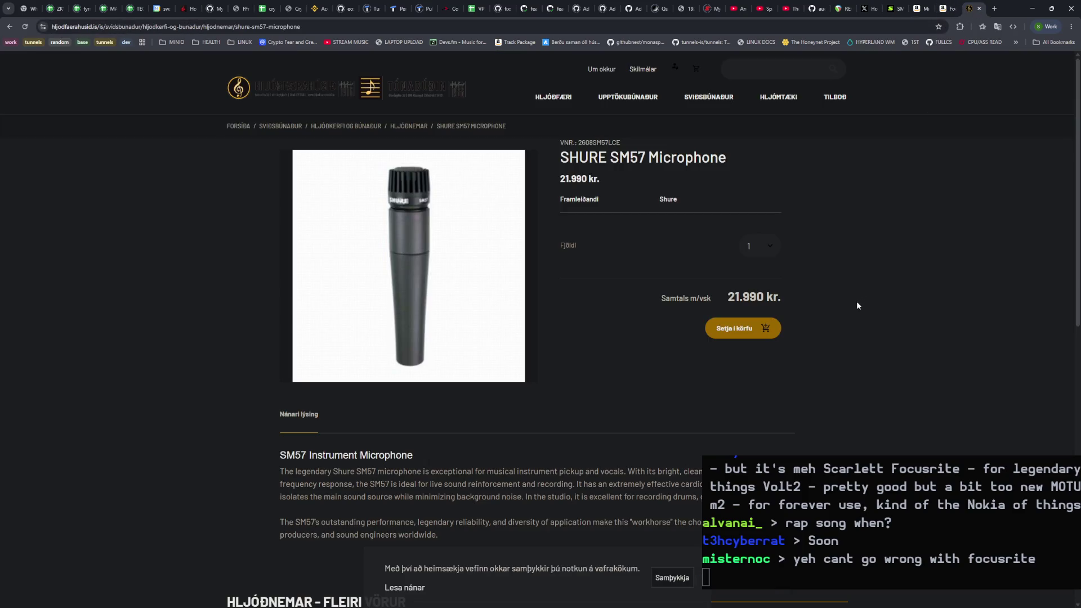
Step: Accept the cookie notice and scroll through the SM57 product description
{"action": "scroll", "coordinate": [855, 307], "scroll_direction": "down", "scroll_amount": 3}
{"action": "left_click", "coordinate": [682, 588]}
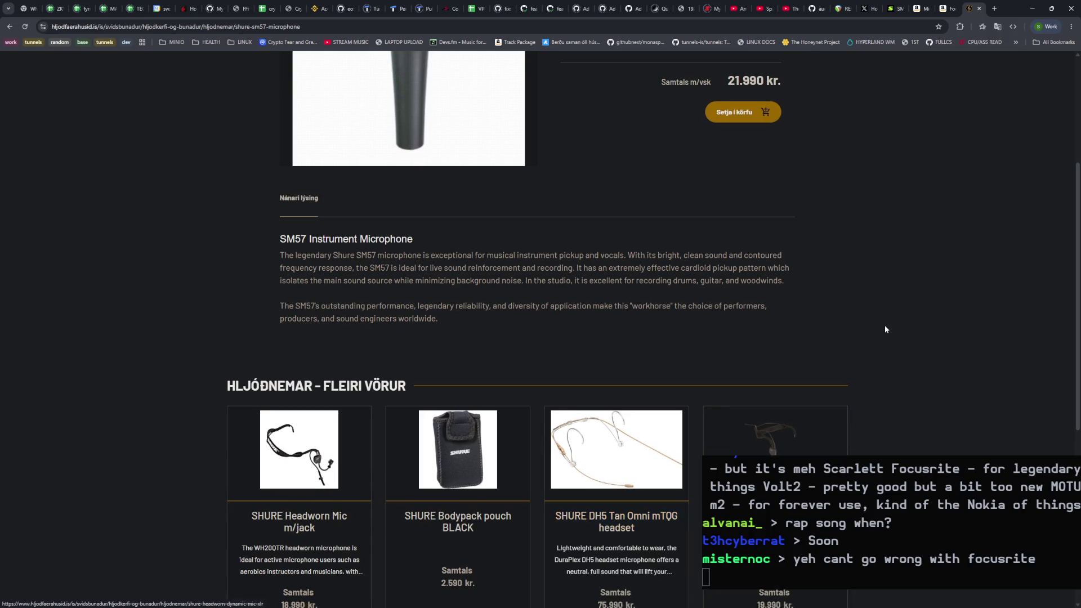
{"action": "scroll", "coordinate": [883, 325], "scroll_direction": "down", "scroll_amount": 5}
{"action": "scroll", "coordinate": [881, 326], "scroll_direction": "up", "scroll_amount": 8}
{"action": "scroll", "coordinate": [885, 335], "scroll_direction": "up", "scroll_amount": 2}
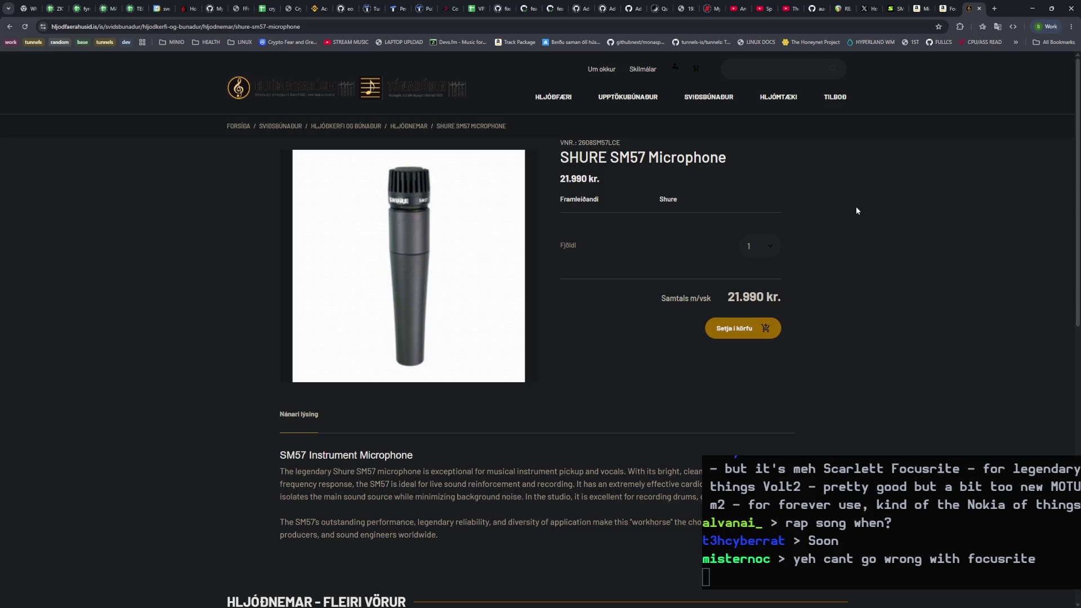
Step: Open the Hljóðnemar microphone category and browse its listings
{"action": "left_click", "coordinate": [406, 127]}
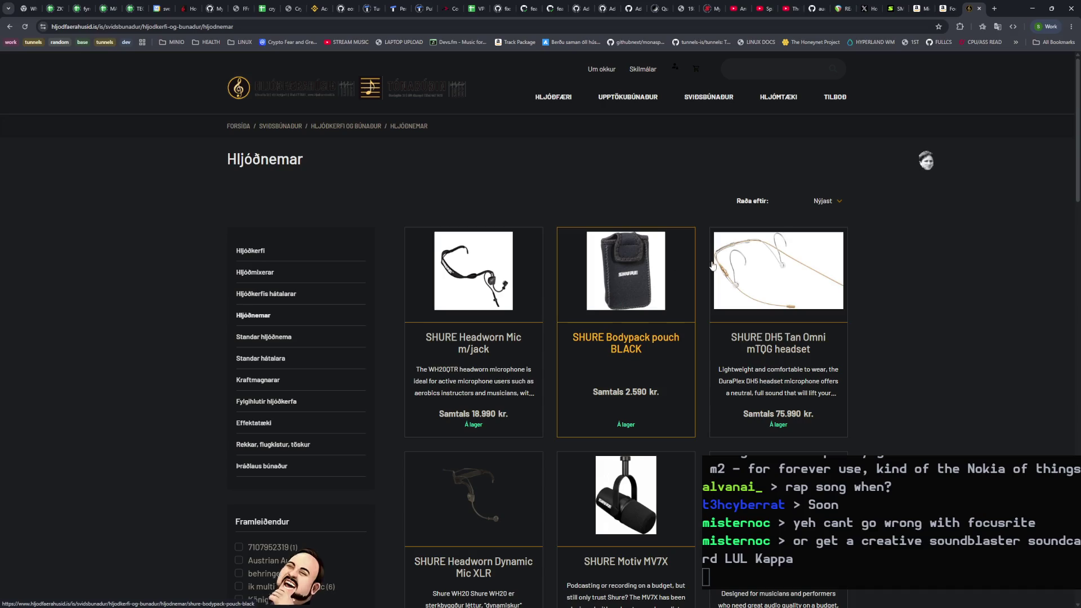
{"action": "scroll", "coordinate": [772, 374], "scroll_direction": "down", "scroll_amount": 4}
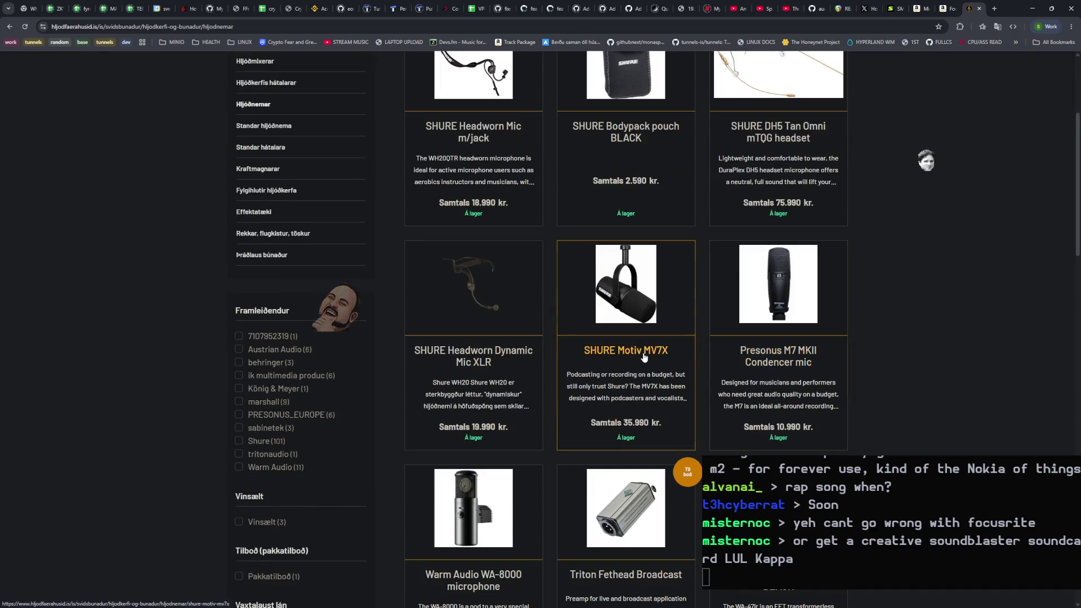
{"action": "scroll", "coordinate": [557, 296], "scroll_direction": "down", "scroll_amount": 5}
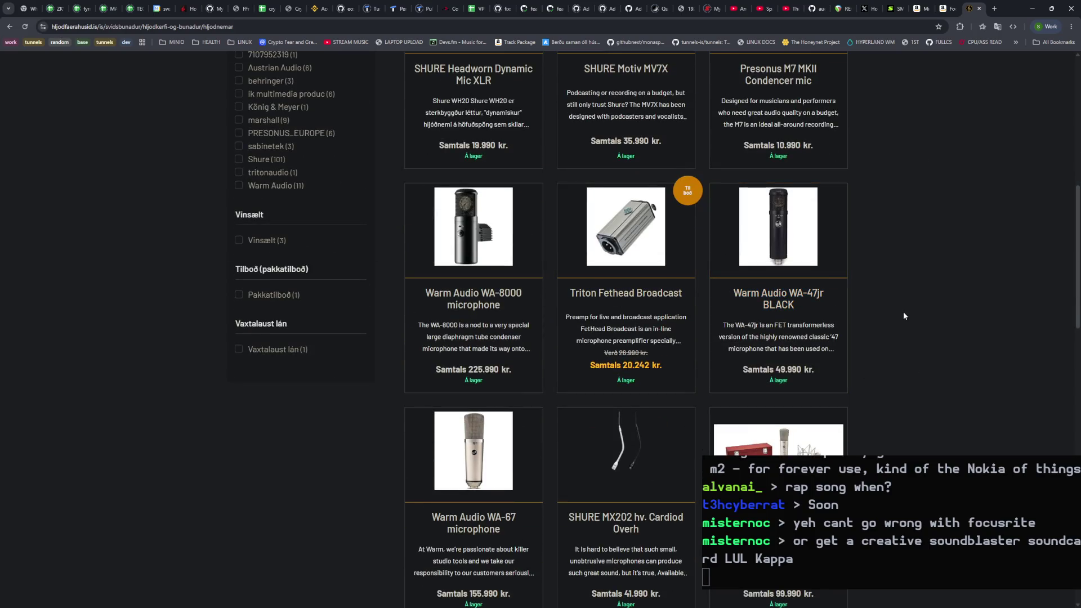
{"action": "scroll", "coordinate": [899, 313], "scroll_direction": "up", "scroll_amount": 10}
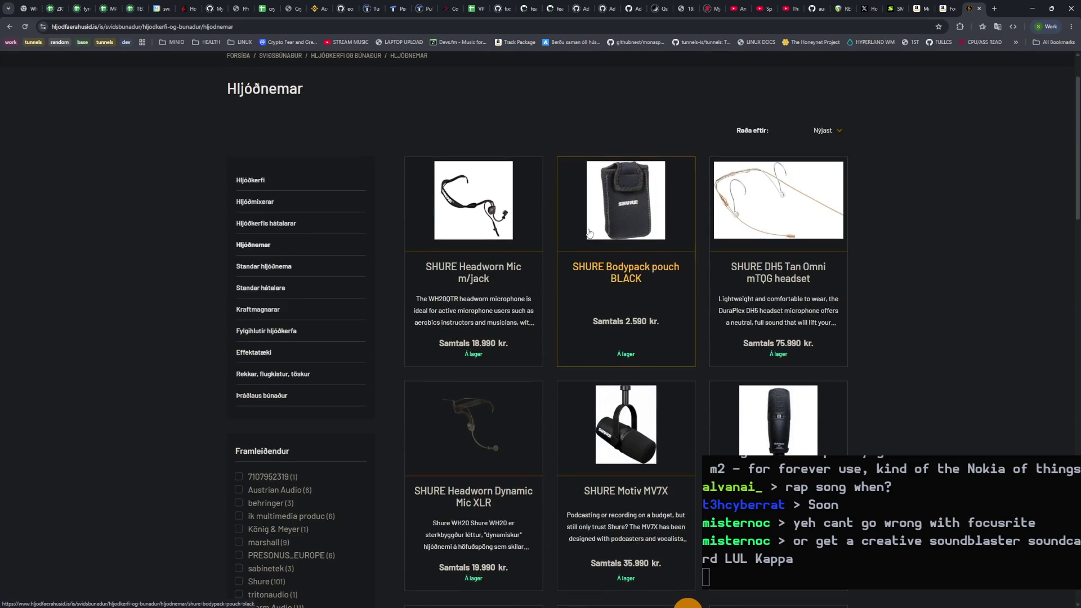
Step: Search the shop for 'focusrite', then for 'focus', which returns 50 products
{"action": "left_click", "coordinate": [761, 69]}
{"action": "type", "text": "focusrite"}
{"action": "key", "text": "Return"}
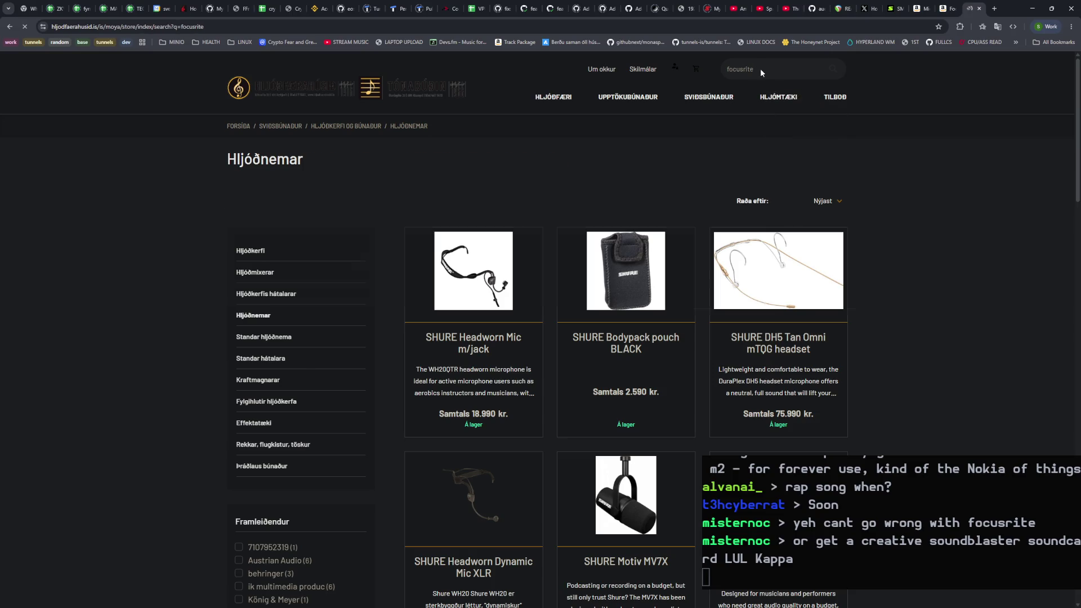
{"action": "key", "text": "ctrl+a"}
{"action": "key", "text": "BackSpace"}
{"action": "type", "text": "focus"}
{"action": "key", "text": "Return"}
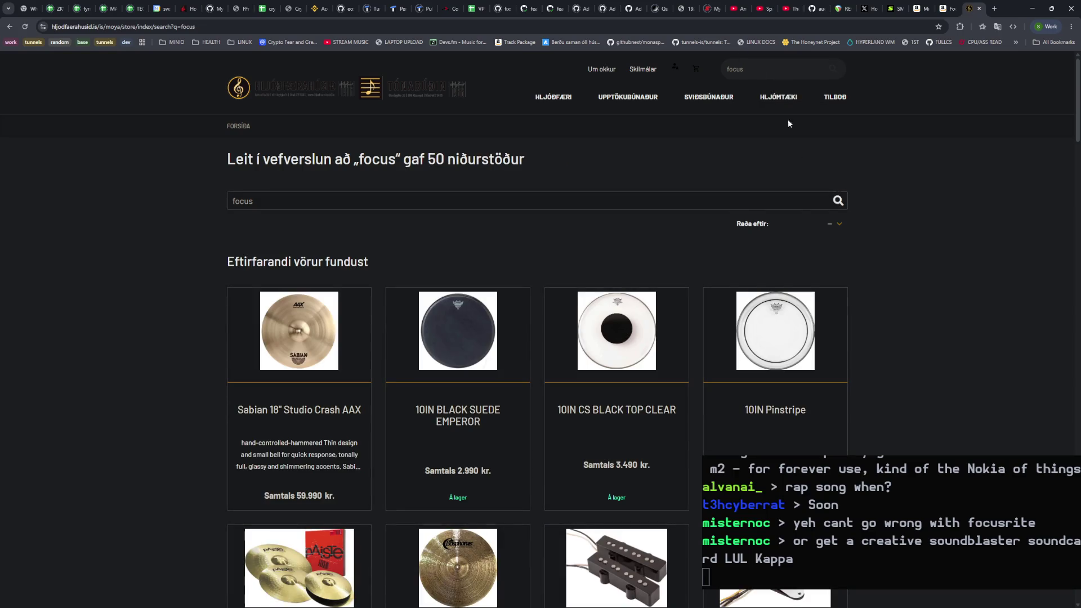
Step: Enlarge the page and open the Sviðsbúnaður stage-equipment category
{"action": "scroll", "coordinate": [777, 222], "scroll_direction": "down", "scroll_amount": 8}
{"action": "scroll", "coordinate": [777, 222], "scroll_direction": "up", "scroll_amount": 8}
{"action": "key", "text": "ctrl+plus"}
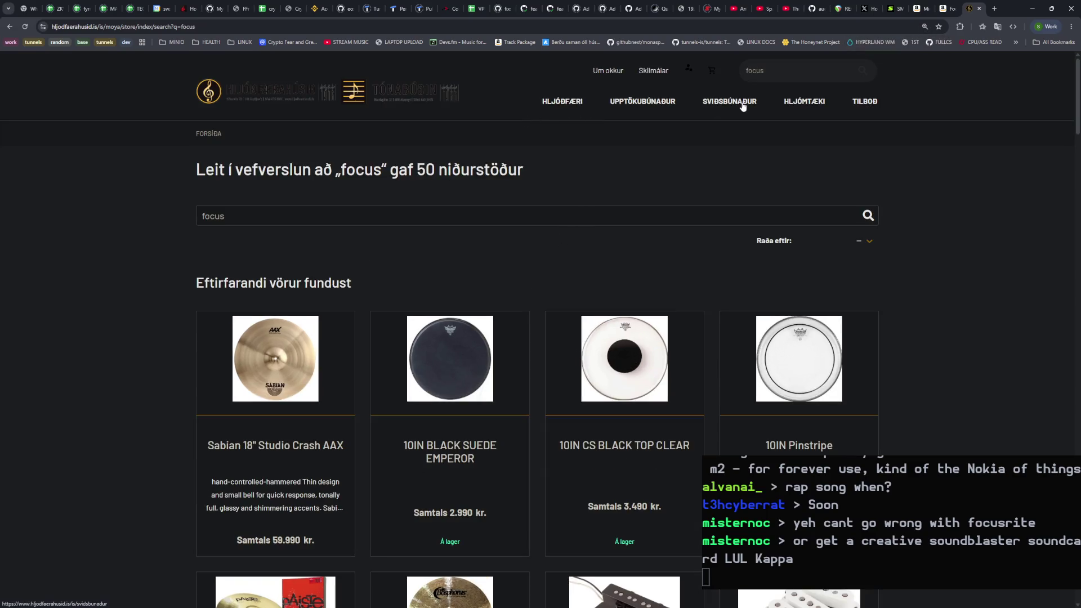
{"action": "left_click", "coordinate": [743, 106]}
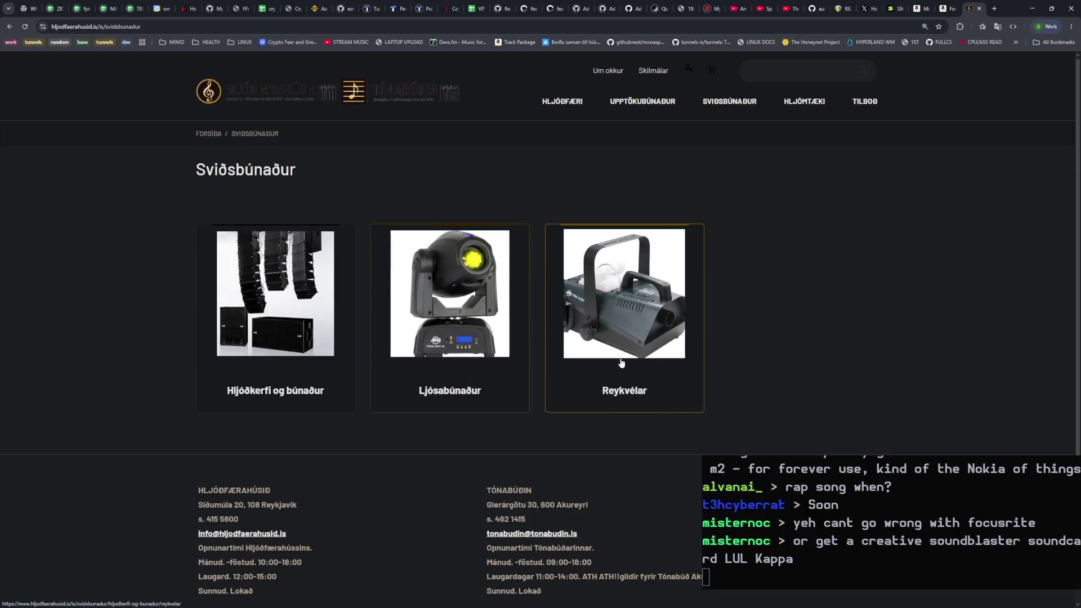
Step: Browse the Hljóðkerfi og búnaður subcategory, then the Hljómtæki hi-fi section
{"action": "left_click", "coordinate": [279, 322]}
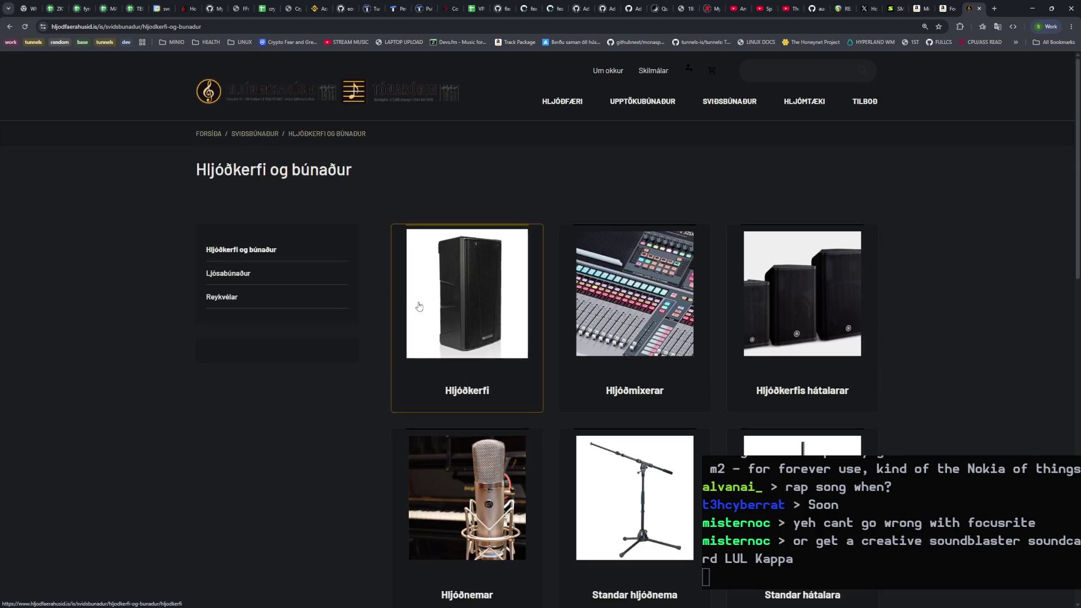
{"action": "scroll", "coordinate": [427, 304], "scroll_direction": "down", "scroll_amount": 10}
{"action": "scroll", "coordinate": [429, 302], "scroll_direction": "up", "scroll_amount": 10}
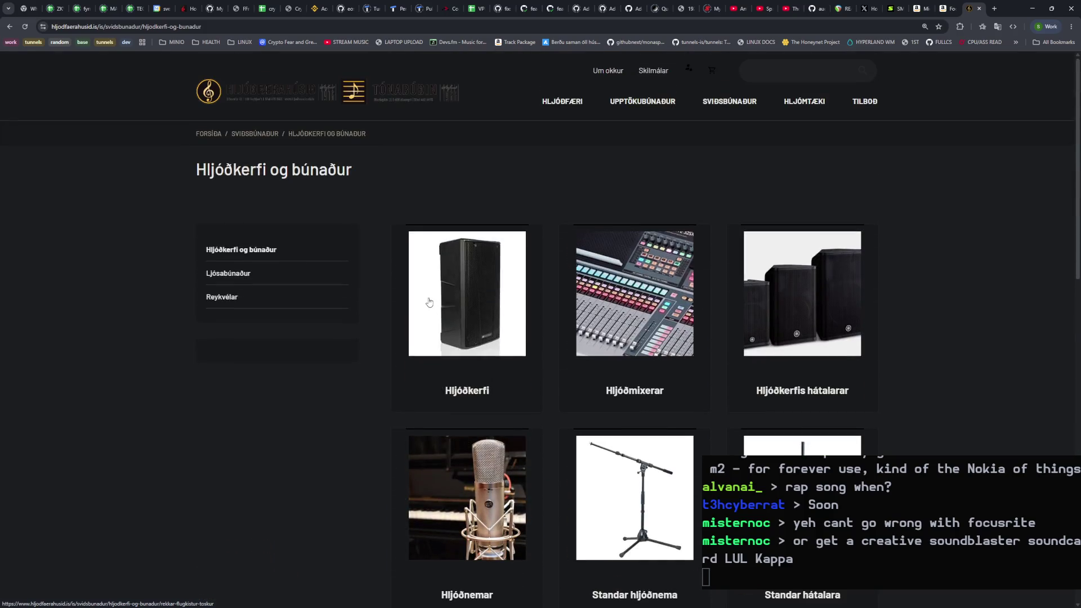
{"action": "left_click", "coordinate": [796, 104]}
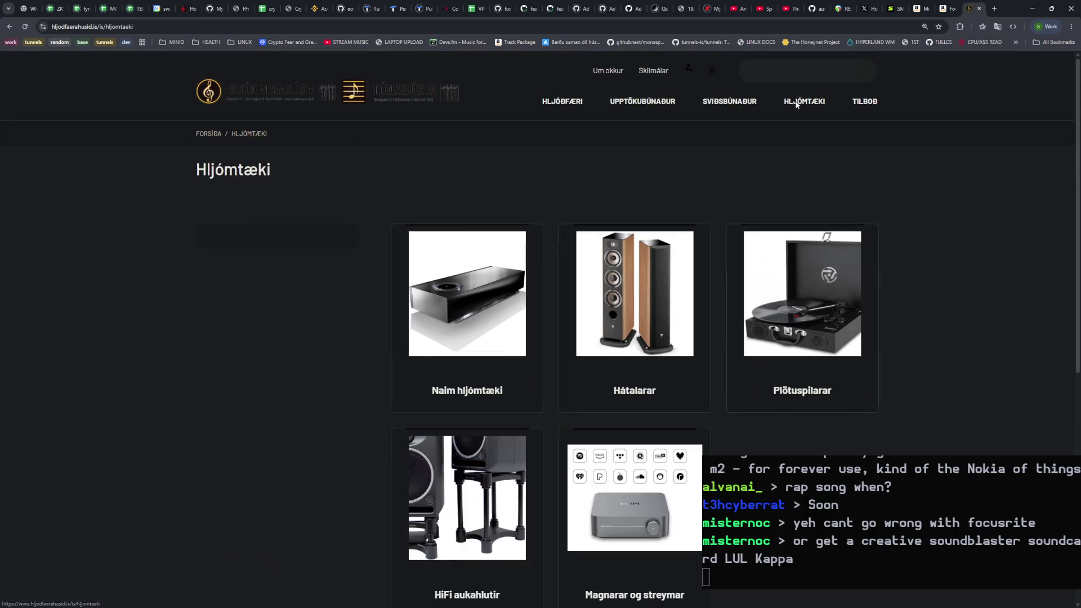
{"action": "scroll", "coordinate": [680, 179], "scroll_direction": "down", "scroll_amount": 1}
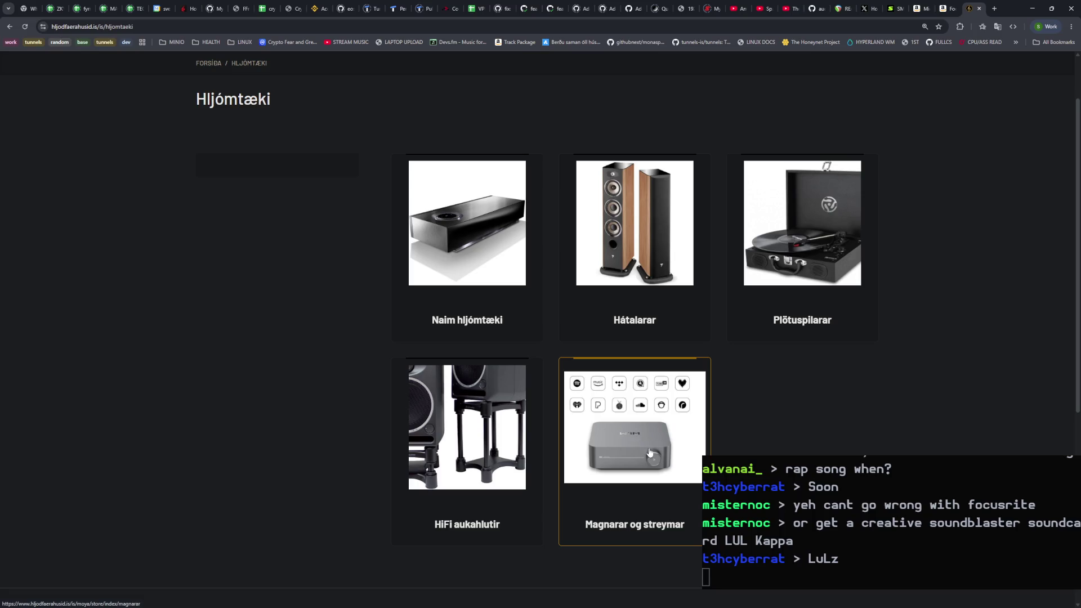
Step: Open and scroll through the Magnarar og streymar amplifier and streamer listing
{"action": "left_click", "coordinate": [642, 508]}
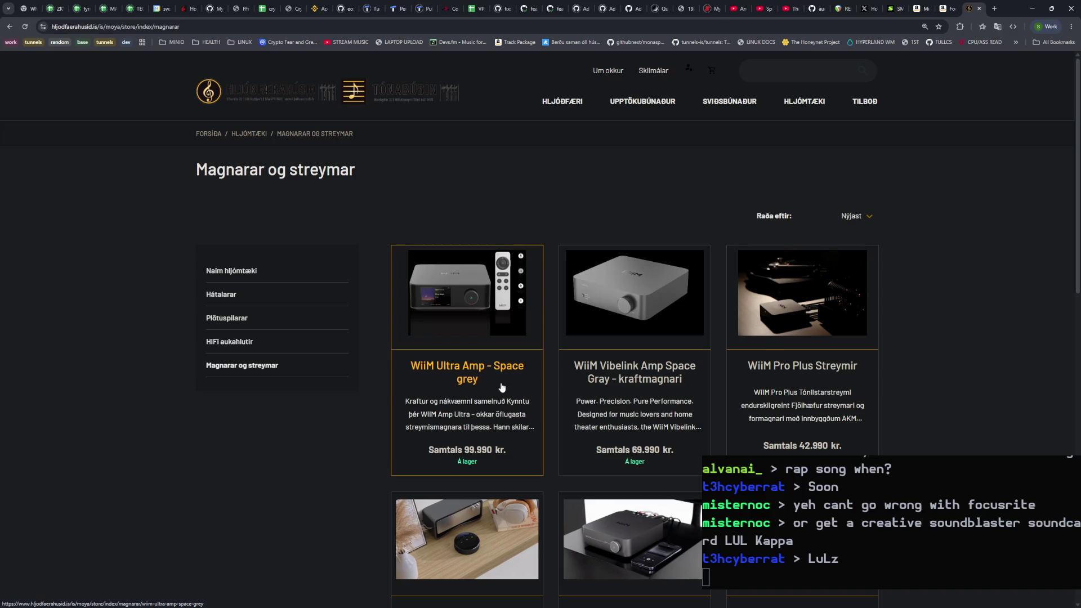
{"action": "scroll", "coordinate": [804, 400], "scroll_direction": "down", "scroll_amount": 1}
{"action": "scroll", "coordinate": [803, 400], "scroll_direction": "down", "scroll_amount": 2}
{"action": "scroll", "coordinate": [671, 420], "scroll_direction": "down", "scroll_amount": 1}
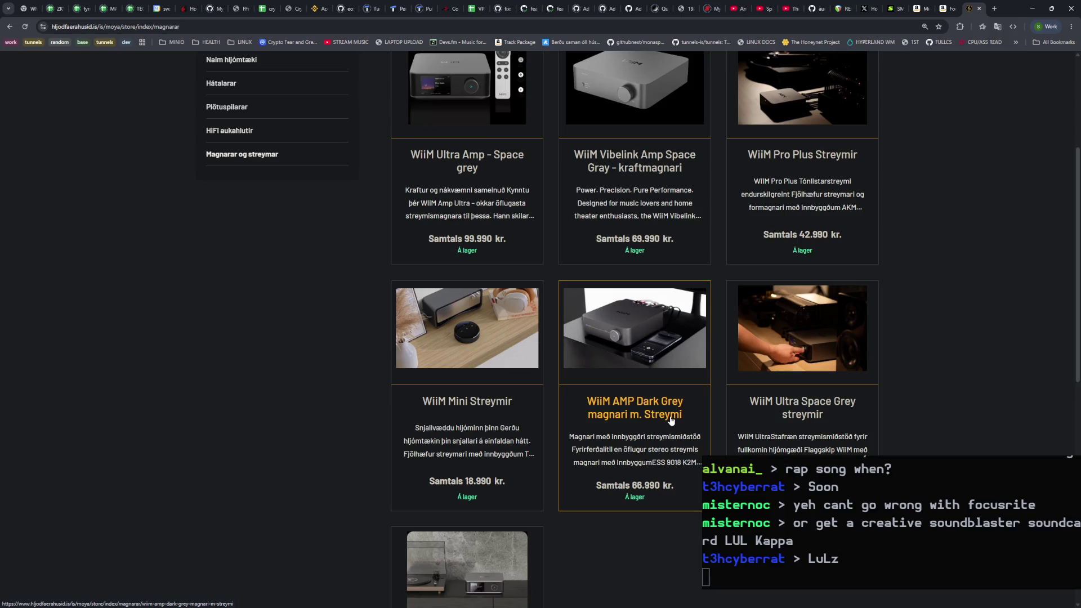
{"action": "scroll", "coordinate": [764, 436], "scroll_direction": "down", "scroll_amount": 2}
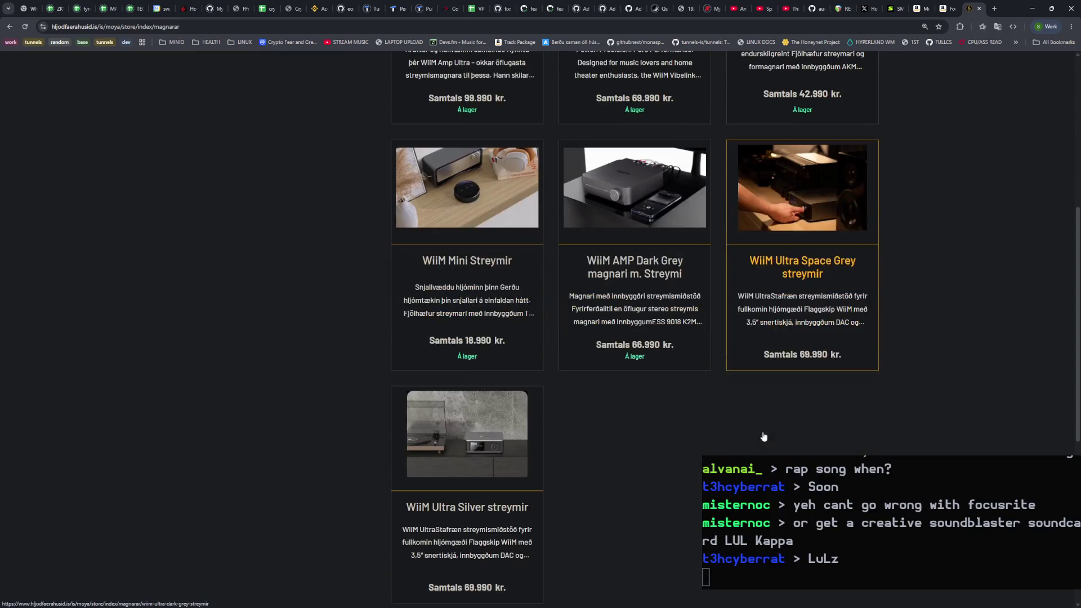
{"action": "scroll", "coordinate": [519, 478], "scroll_direction": "up", "scroll_amount": 5}
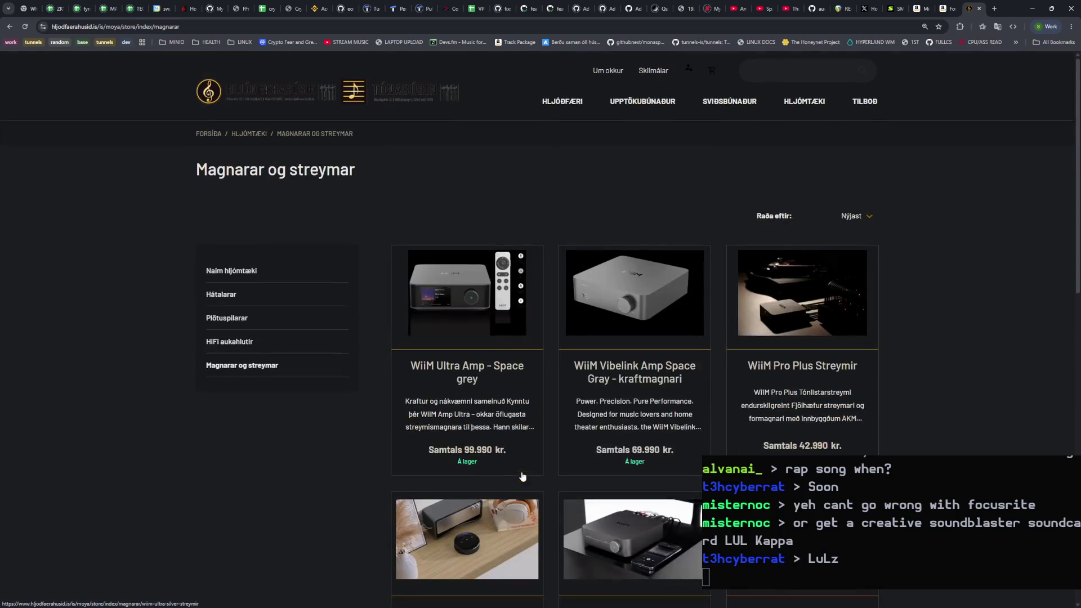
Step: Open the HiFi aukahlutir accessories listing with Numark CC1 and WiiM Remote
{"action": "left_click", "coordinate": [237, 343]}
{"action": "scroll", "coordinate": [394, 335], "scroll_direction": "down", "scroll_amount": 8}
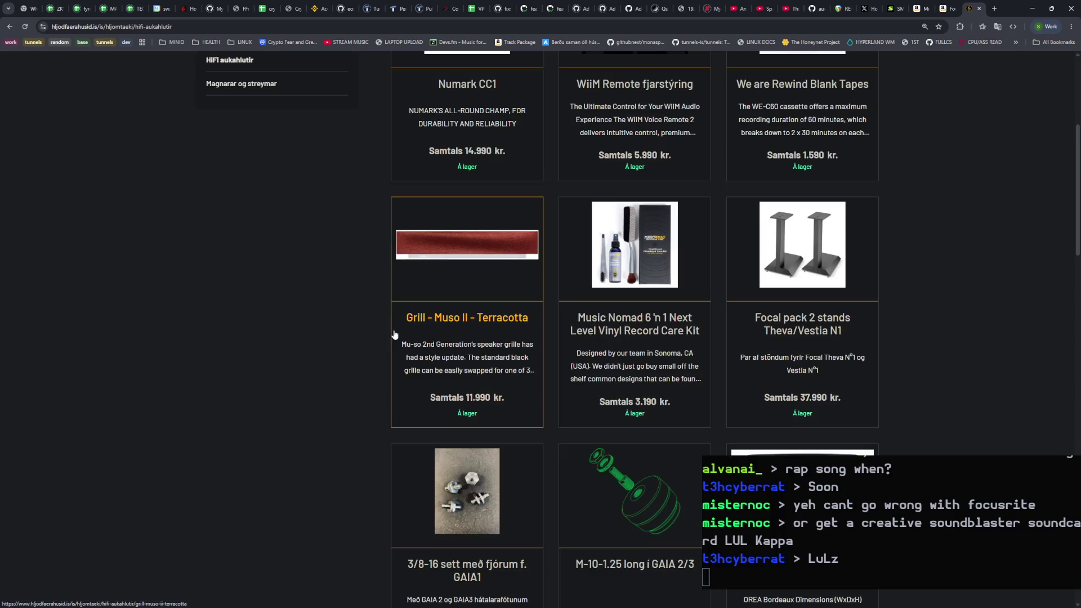
{"action": "scroll", "coordinate": [394, 336], "scroll_direction": "up", "scroll_amount": 8}
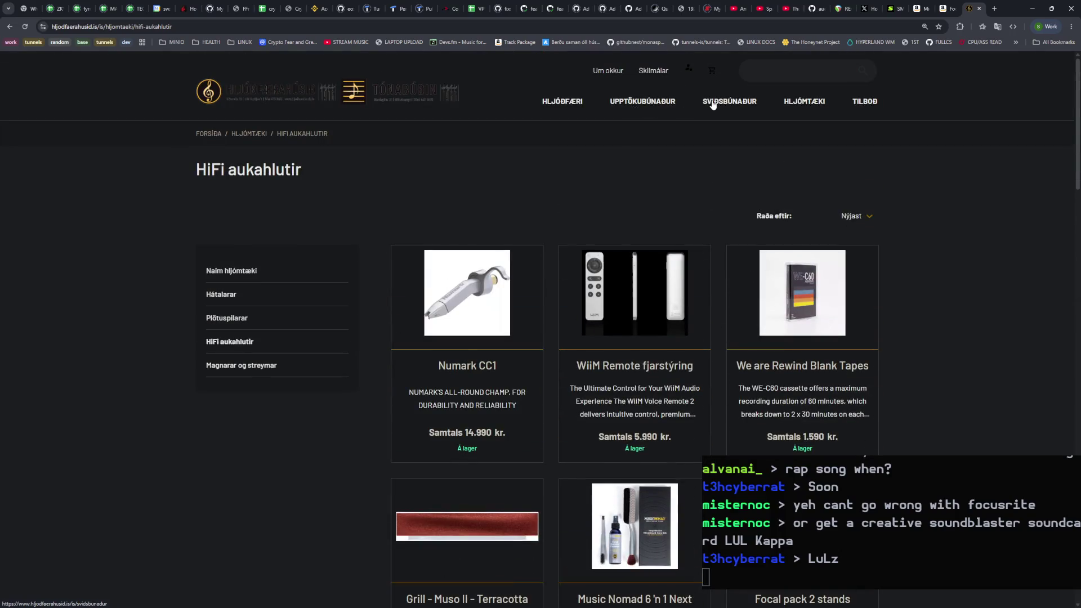
Step: Open Upptökubúnaður, browse its subcategory tiles, and open the Formagnarar preamp listing
{"action": "left_click", "coordinate": [665, 107]}
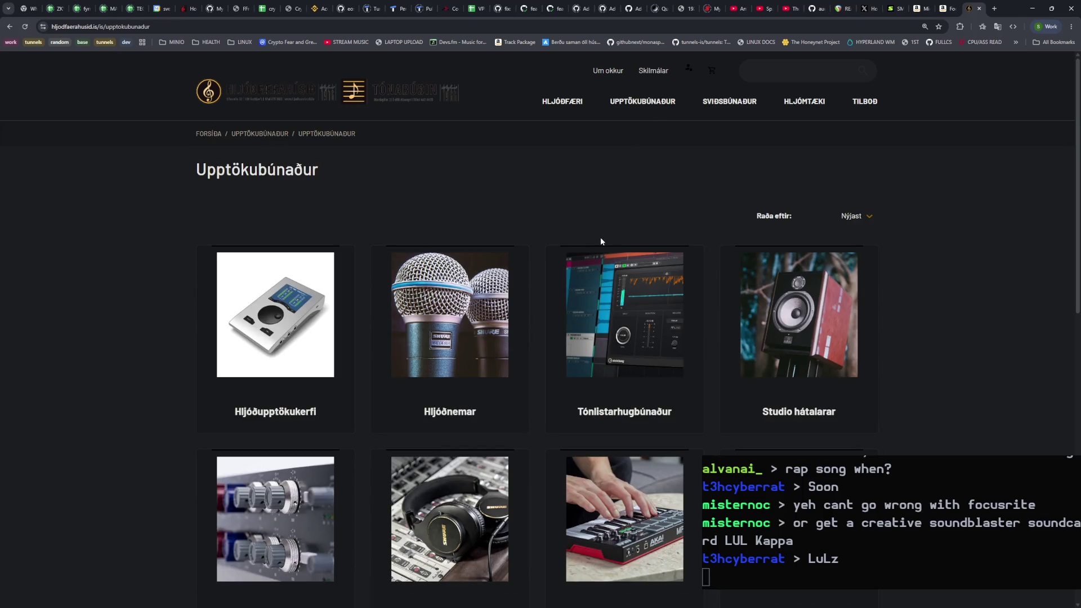
{"action": "scroll", "coordinate": [949, 363], "scroll_direction": "down", "scroll_amount": 1}
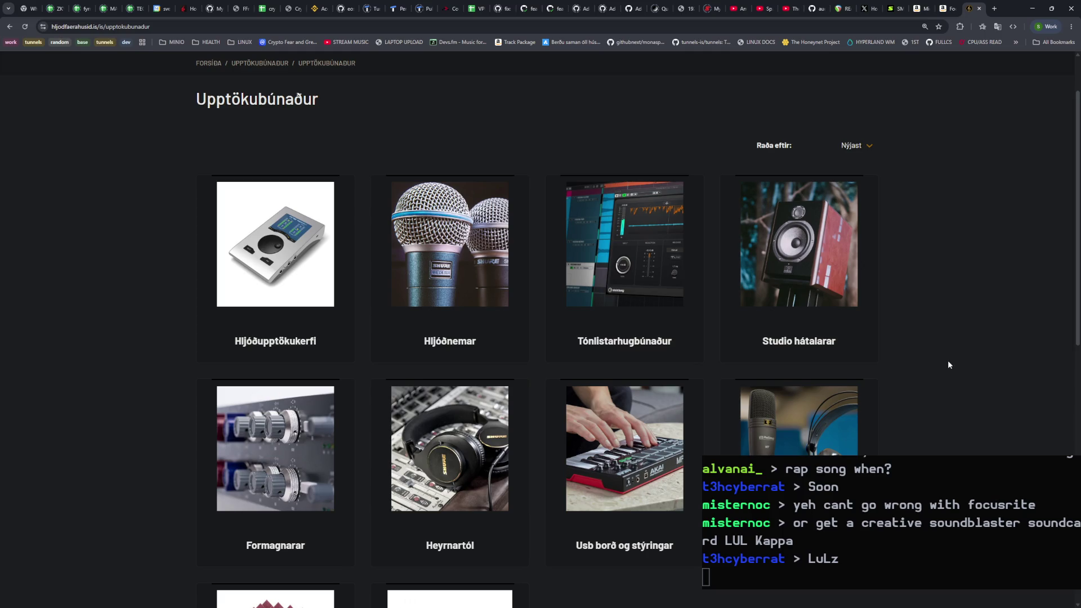
{"action": "scroll", "coordinate": [948, 361], "scroll_direction": "down", "scroll_amount": 4}
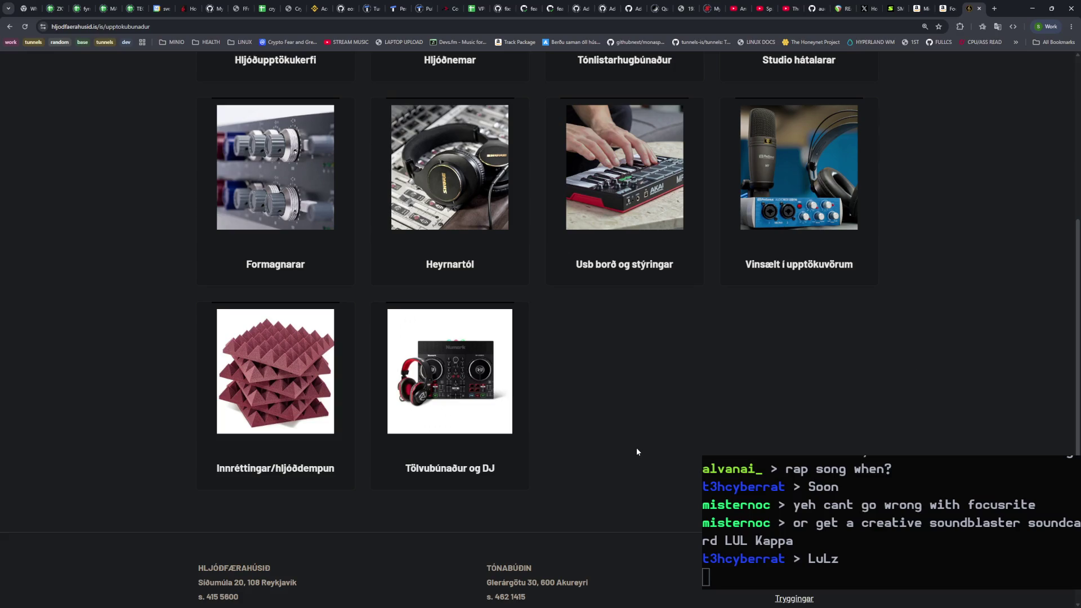
{"action": "scroll", "coordinate": [277, 439], "scroll_direction": "up", "scroll_amount": 1}
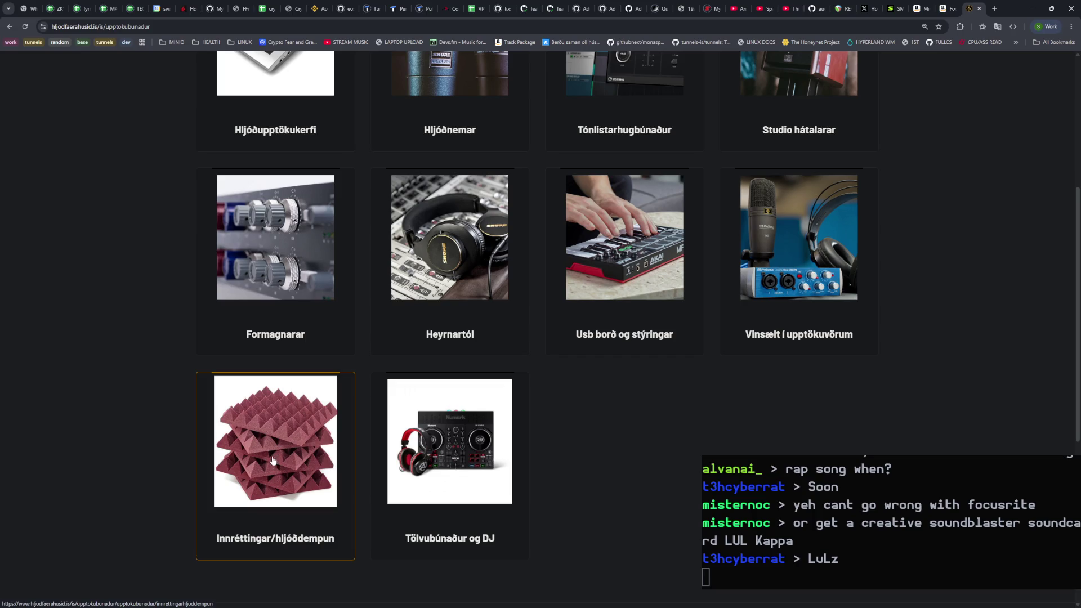
{"action": "left_click", "coordinate": [276, 316]}
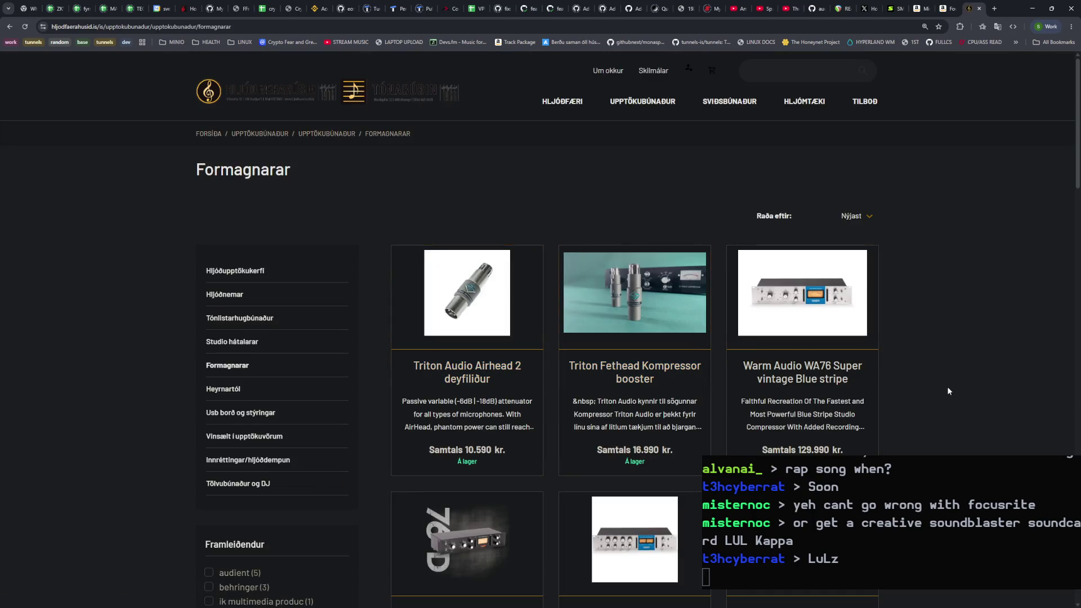
Step: Scroll through the first page of Formagnarar preamps, from Triton Audio Airhead 2 at 10.590 kr, then go to page 2
{"action": "scroll", "coordinate": [948, 390], "scroll_direction": "down", "scroll_amount": 3}
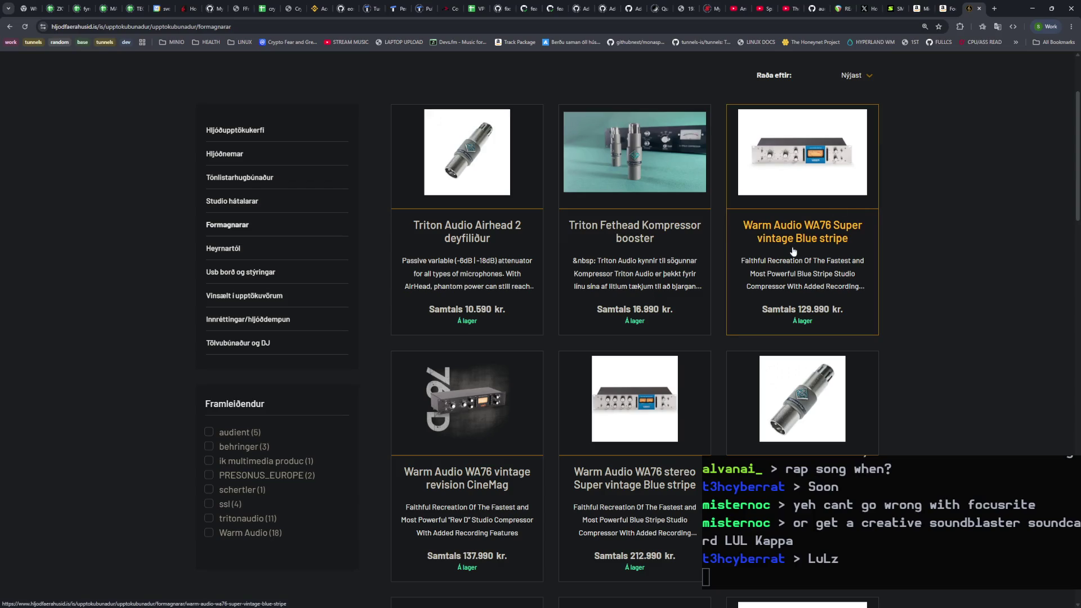
{"action": "scroll", "coordinate": [819, 259], "scroll_direction": "down", "scroll_amount": 4}
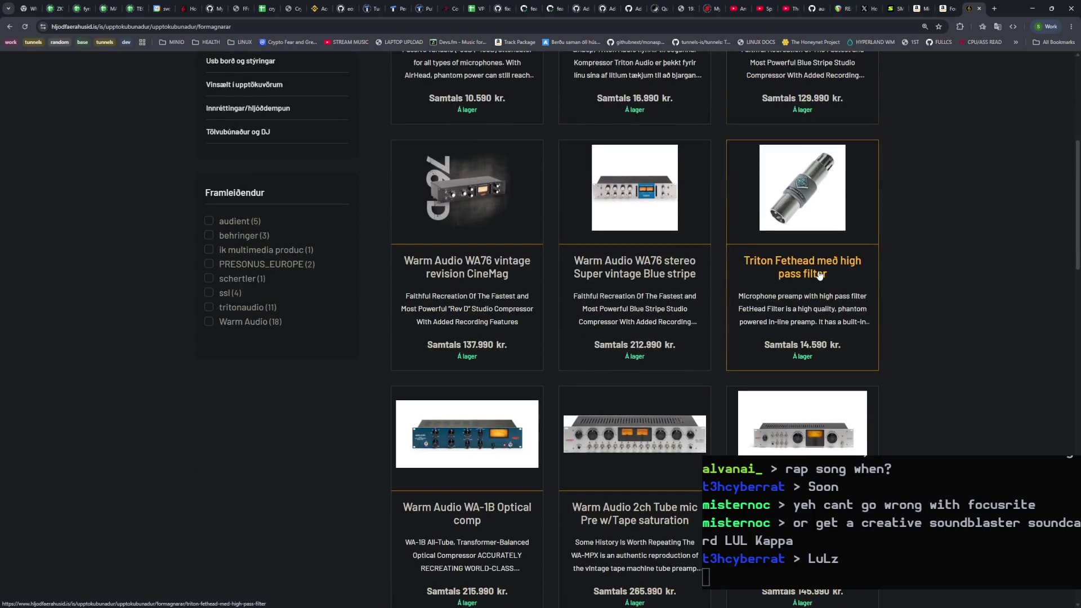
{"action": "scroll", "coordinate": [810, 316], "scroll_direction": "down", "scroll_amount": 4}
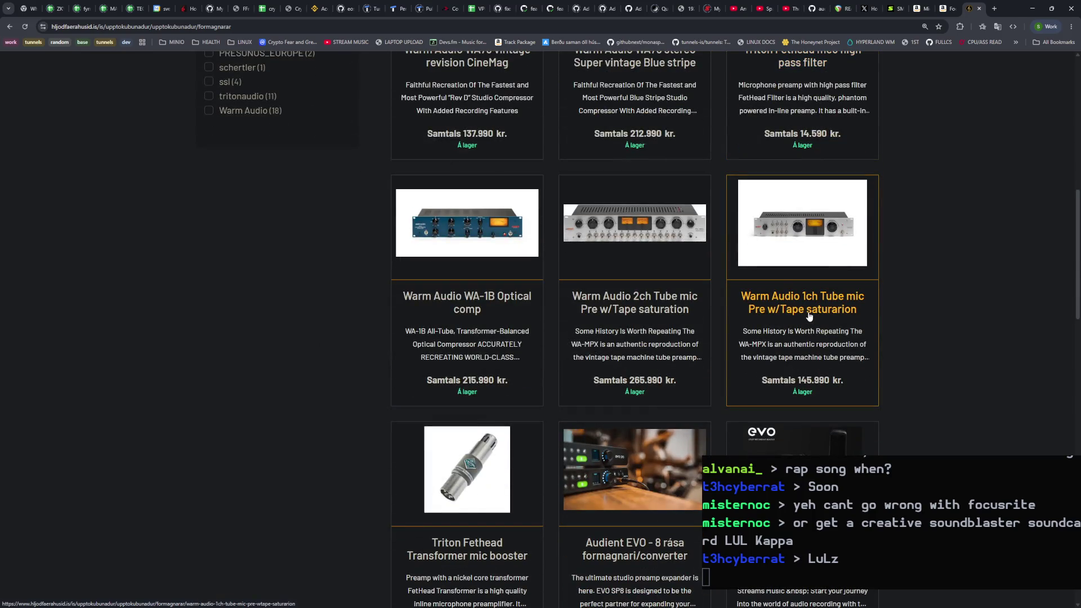
{"action": "scroll", "coordinate": [810, 315], "scroll_direction": "down", "scroll_amount": 4}
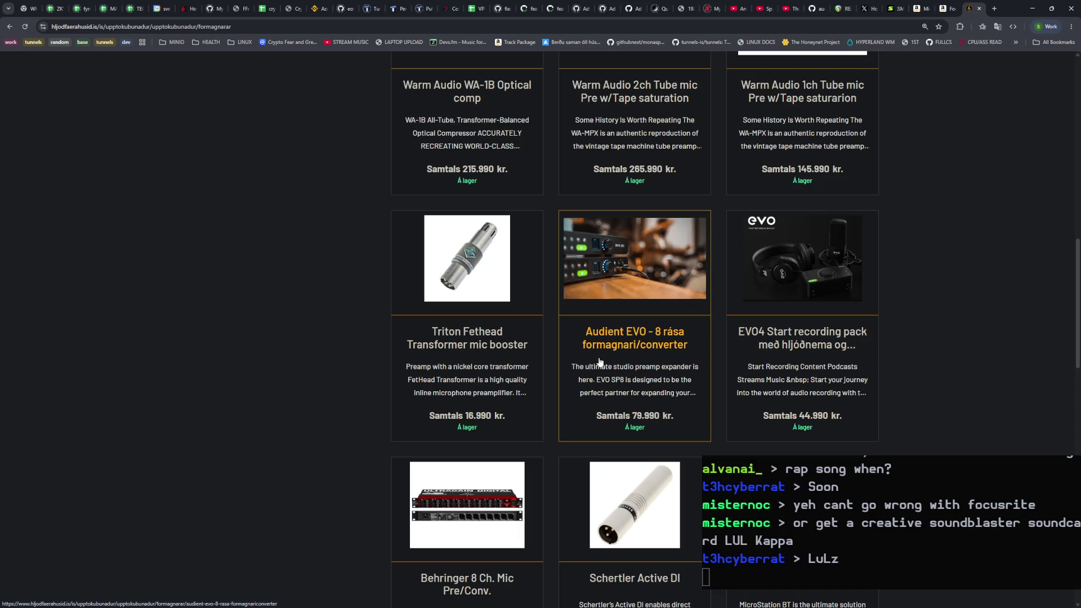
{"action": "scroll", "coordinate": [600, 361], "scroll_direction": "down", "scroll_amount": 1}
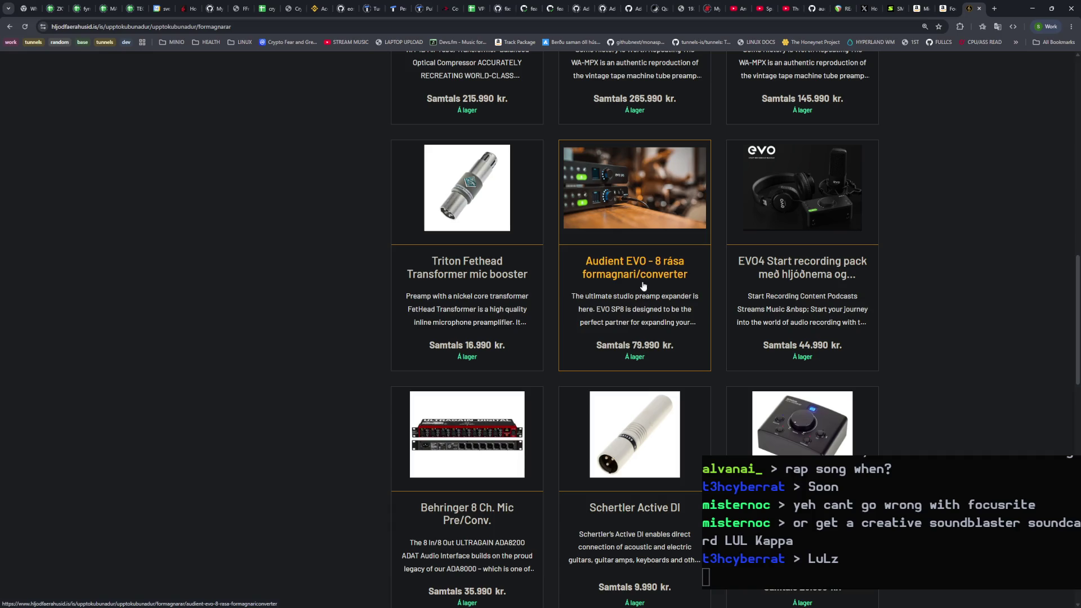
{"action": "scroll", "coordinate": [642, 286], "scroll_direction": "down", "scroll_amount": 2}
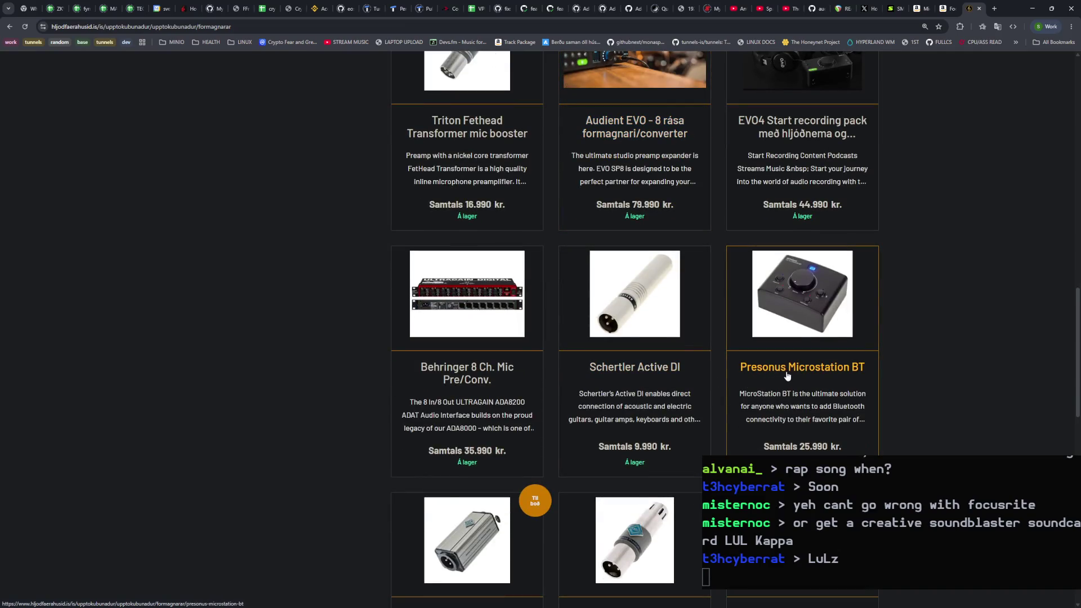
{"action": "scroll", "coordinate": [787, 378], "scroll_direction": "down", "scroll_amount": 2}
{"action": "scroll", "coordinate": [786, 378], "scroll_direction": "down", "scroll_amount": 5}
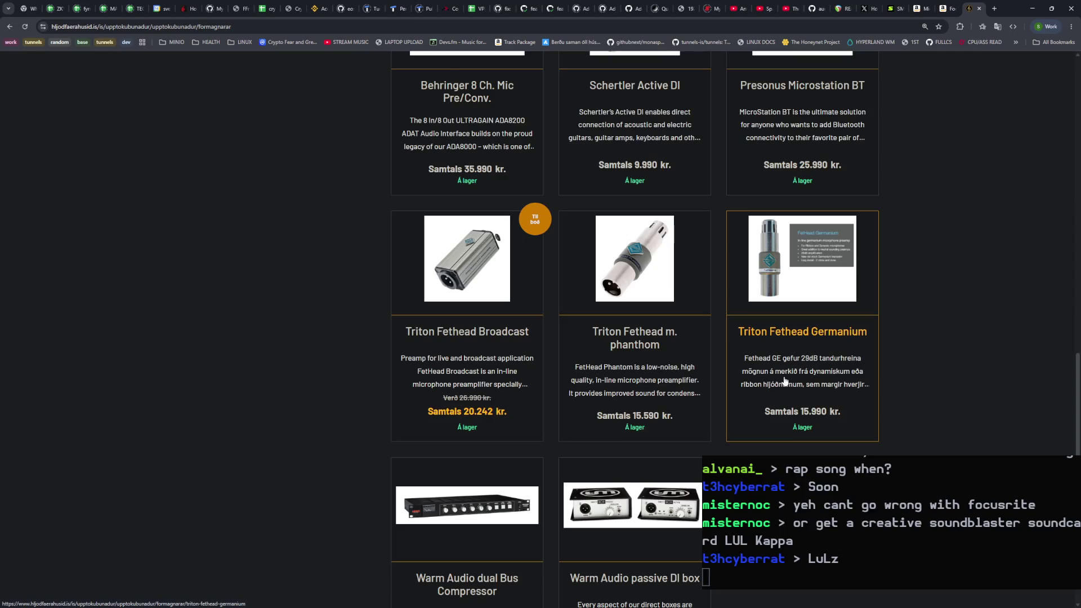
{"action": "scroll", "coordinate": [784, 381], "scroll_direction": "down", "scroll_amount": 2}
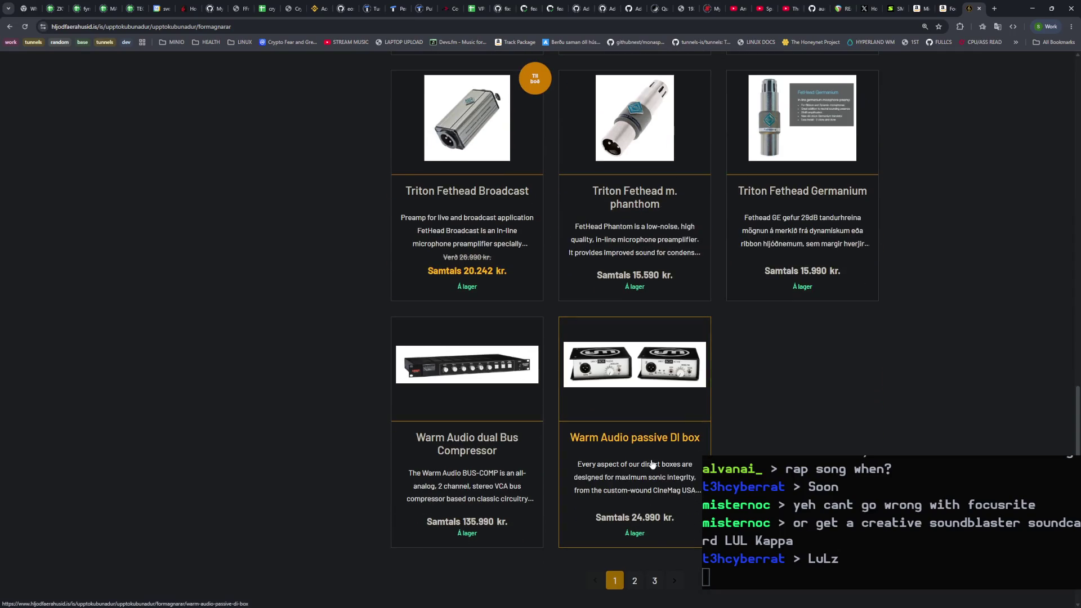
{"action": "left_click", "coordinate": [630, 582]}
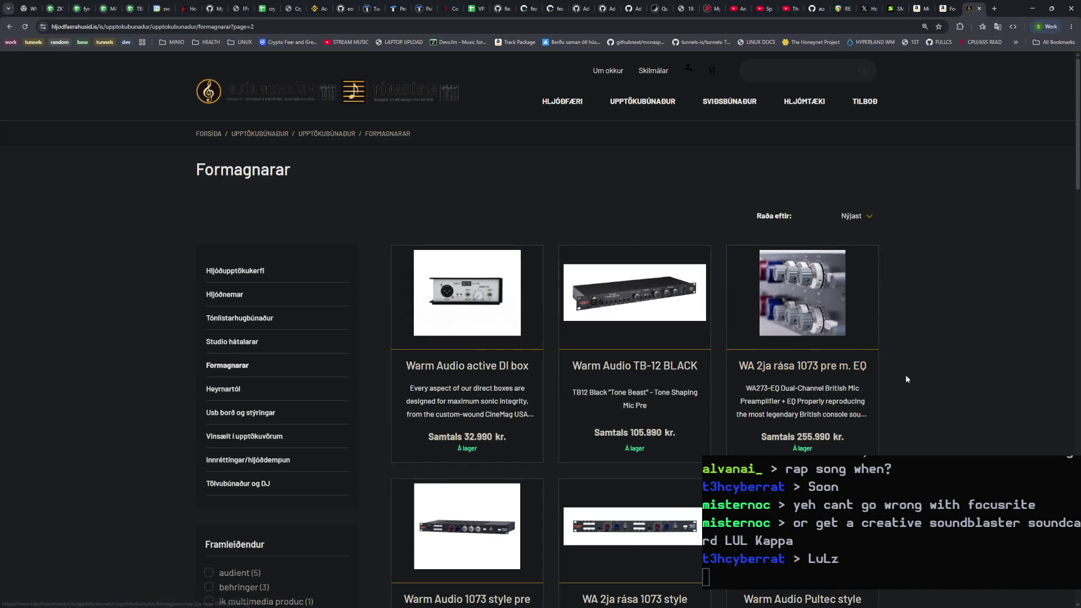
{"action": "scroll", "coordinate": [927, 367], "scroll_direction": "down", "scroll_amount": 3}
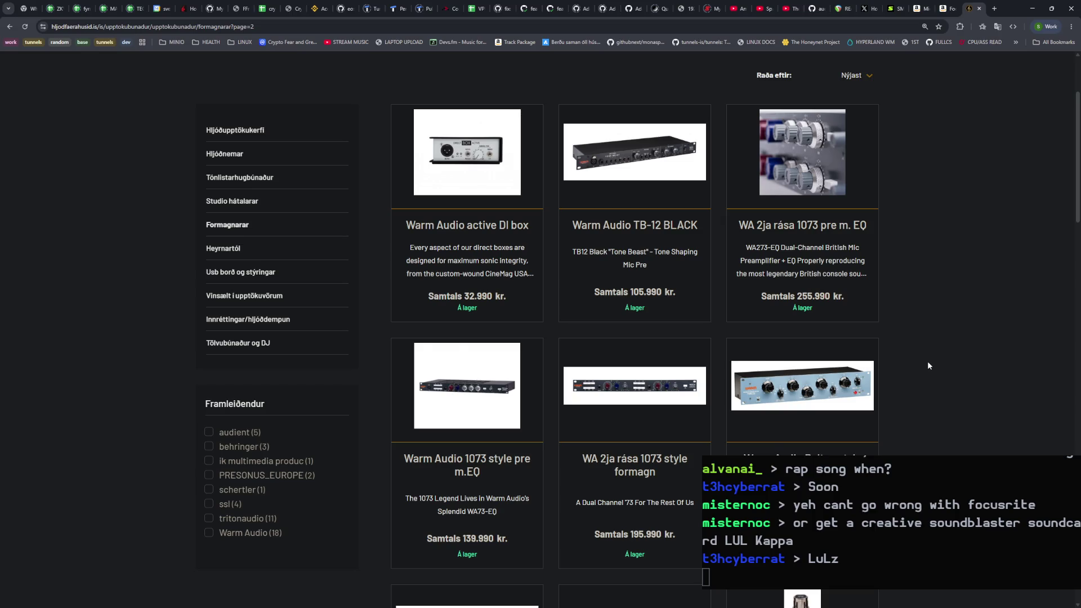
{"action": "scroll", "coordinate": [928, 366], "scroll_direction": "down", "scroll_amount": 5}
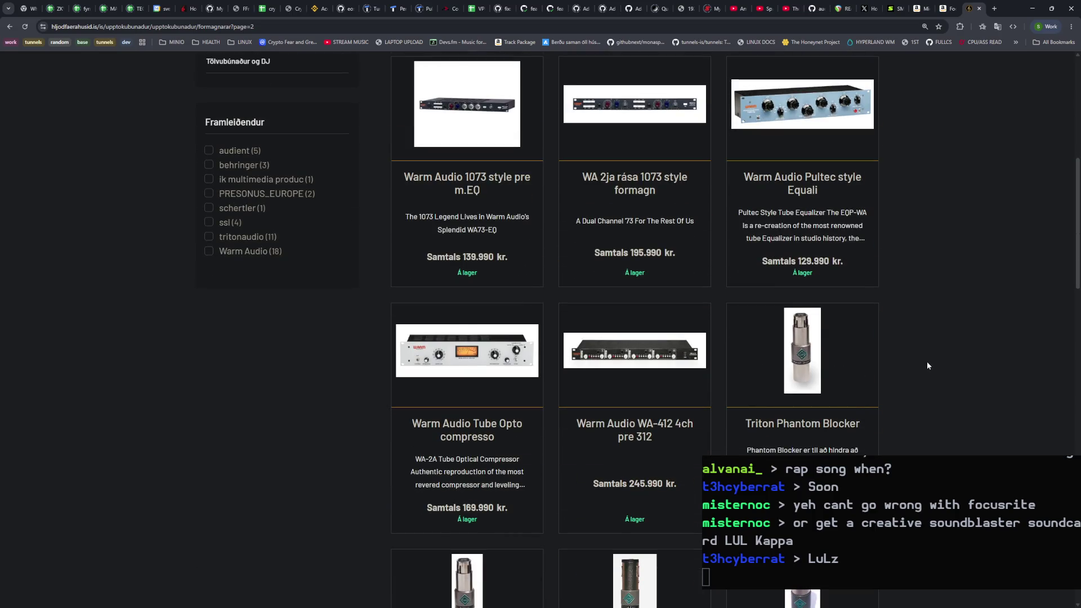
{"action": "scroll", "coordinate": [927, 365], "scroll_direction": "down", "scroll_amount": 4}
{"action": "scroll", "coordinate": [926, 365], "scroll_direction": "down", "scroll_amount": 3}
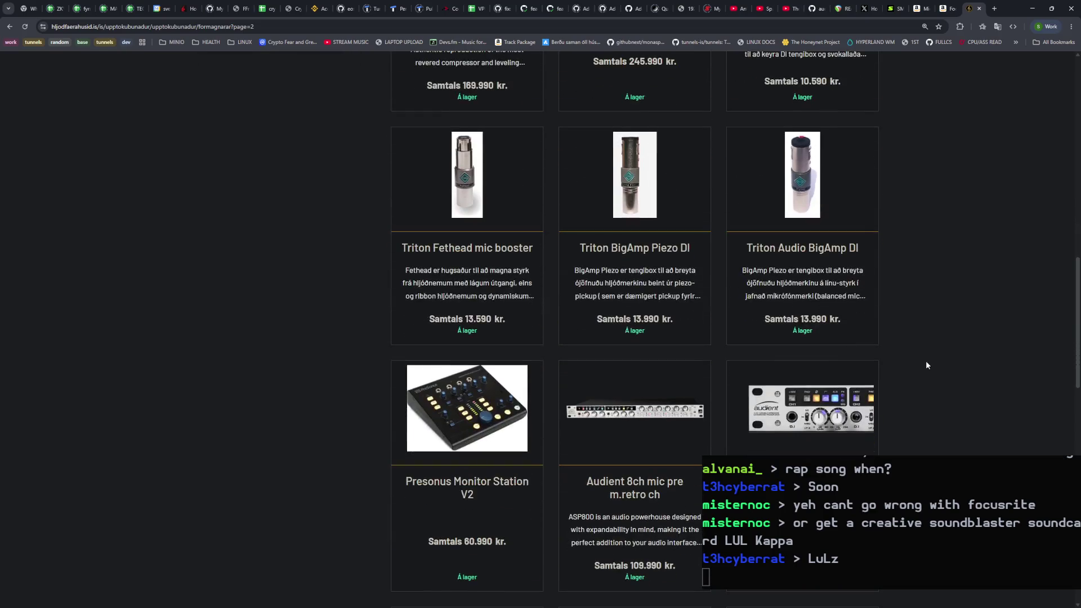
{"action": "scroll", "coordinate": [927, 365], "scroll_direction": "down", "scroll_amount": 6}
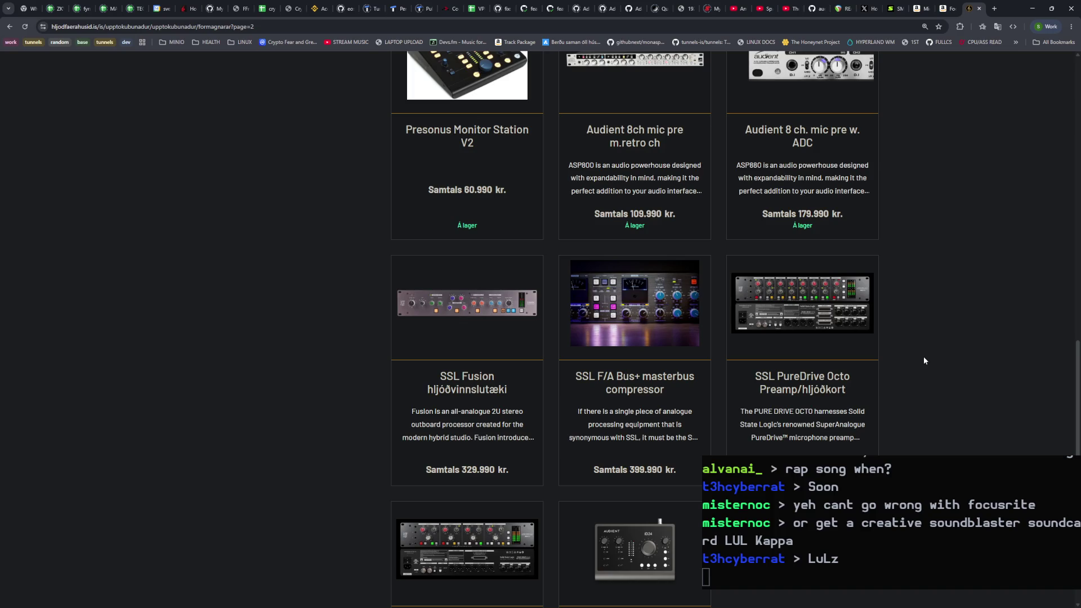
{"action": "scroll", "coordinate": [923, 361], "scroll_direction": "down", "scroll_amount": 1}
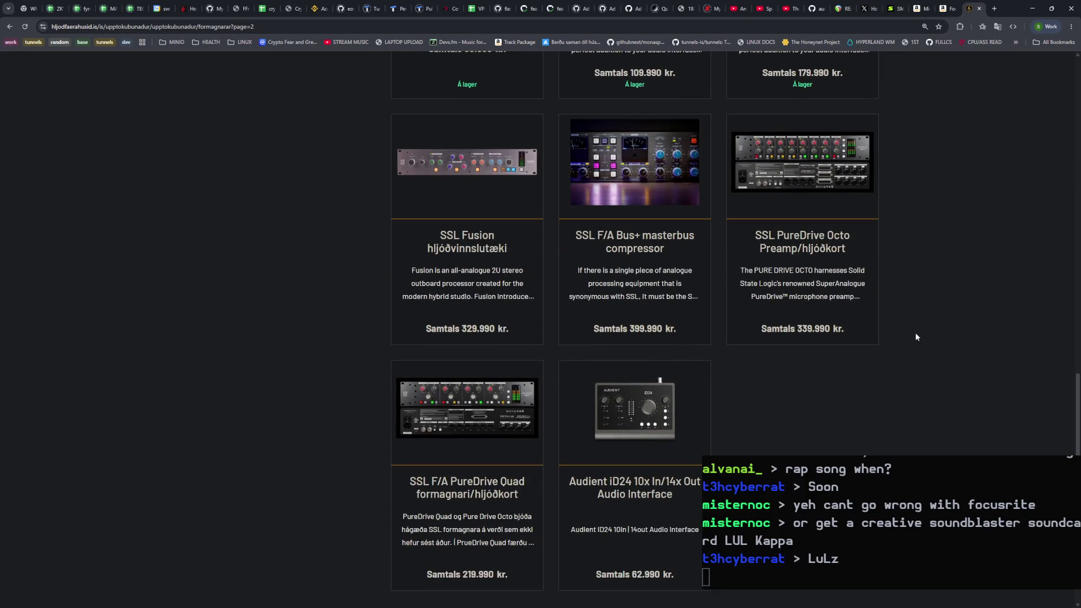
{"action": "scroll", "coordinate": [915, 337], "scroll_direction": "up", "scroll_amount": 2}
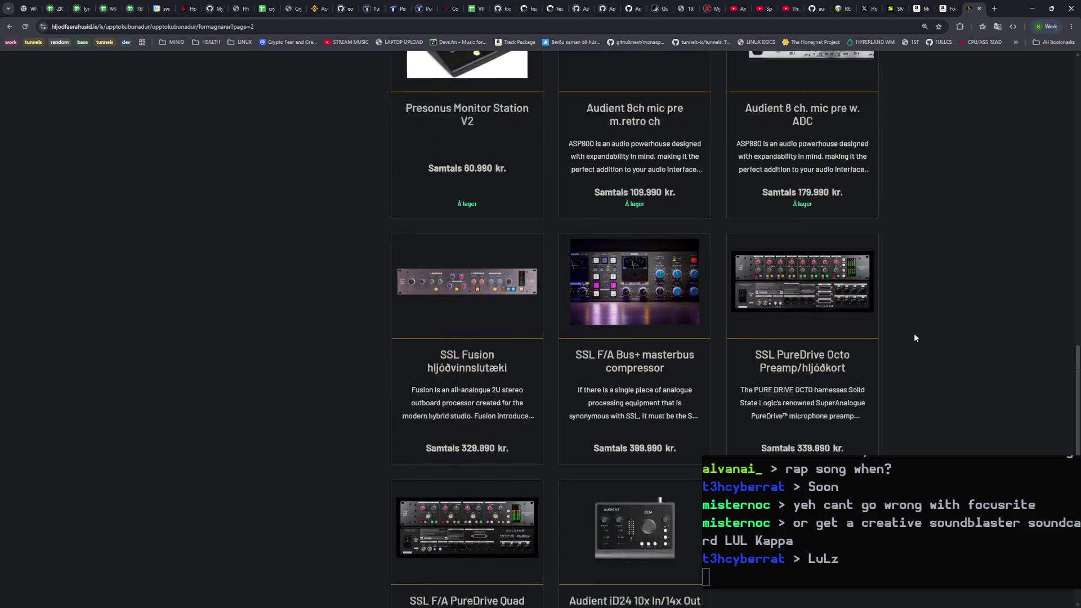
Step: Copy the 'Focusrite Scarlett' product name from the Amazon listing
{"action": "left_click", "coordinate": [939, 12]}
{"action": "left_click_drag", "start_coordinate": [626, 141], "coordinate": [547, 141]}
{"action": "key", "text": "ctrl+c"}
Step: Search Google for 'Focusrite Scarlett in iceland' and open the Tónastöðin Focusrite result
{"action": "key", "text": "ctrl+t"}
{"action": "key", "text": "ctrl+v"}
{"action": "type", "text": "in iceland"}
{"action": "key", "text": "Return"}
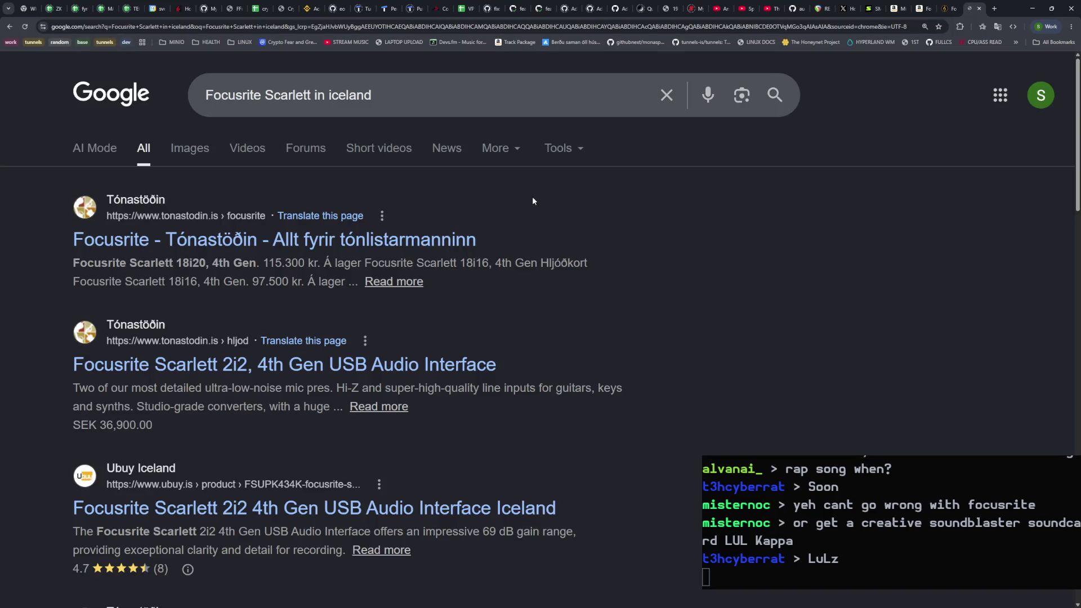
{"action": "left_click", "coordinate": [157, 238]}
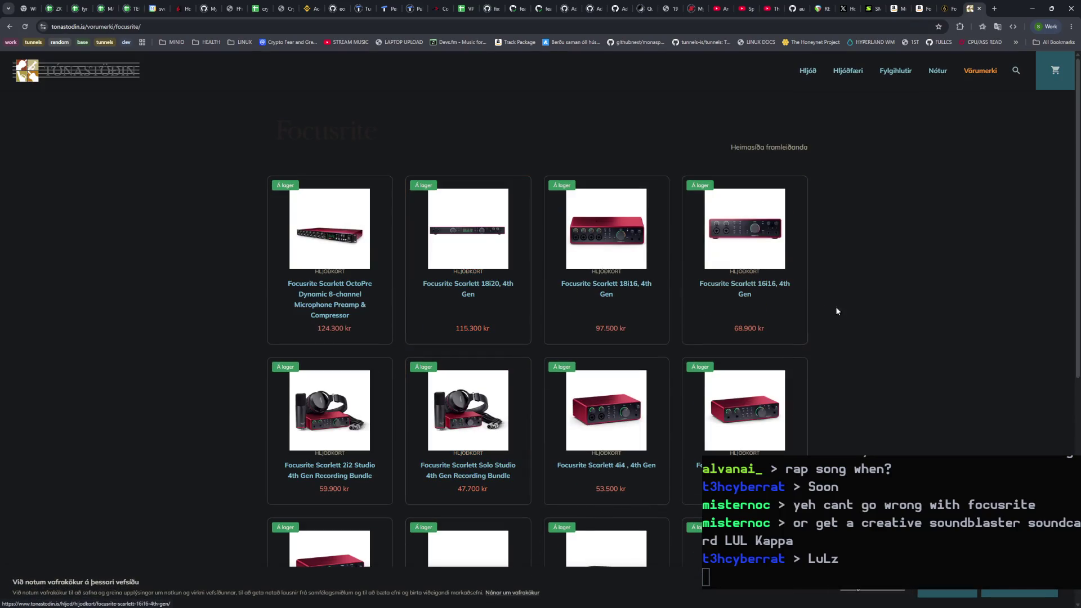
Step: Zoom in on Tónastöðin's Focusrite page and scroll through the Scarlett interfaces and their prices
{"action": "key", "text": "ctrl+plus"}
{"action": "key", "text": "ctrl+plus"}
{"action": "key", "text": "ctrl+plus"}
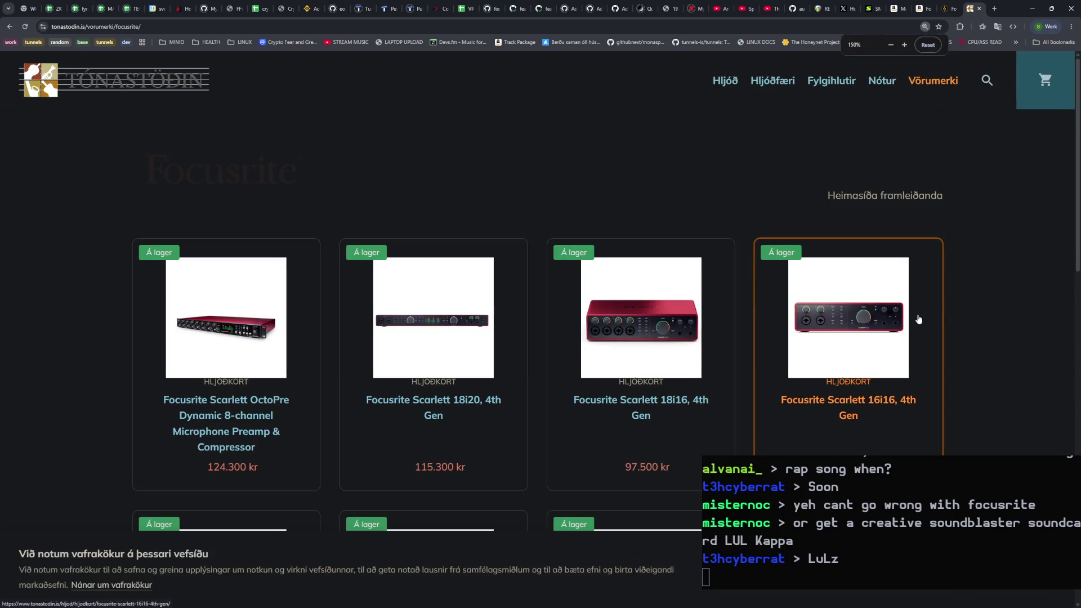
{"action": "scroll", "coordinate": [931, 319], "scroll_direction": "down", "scroll_amount": 1}
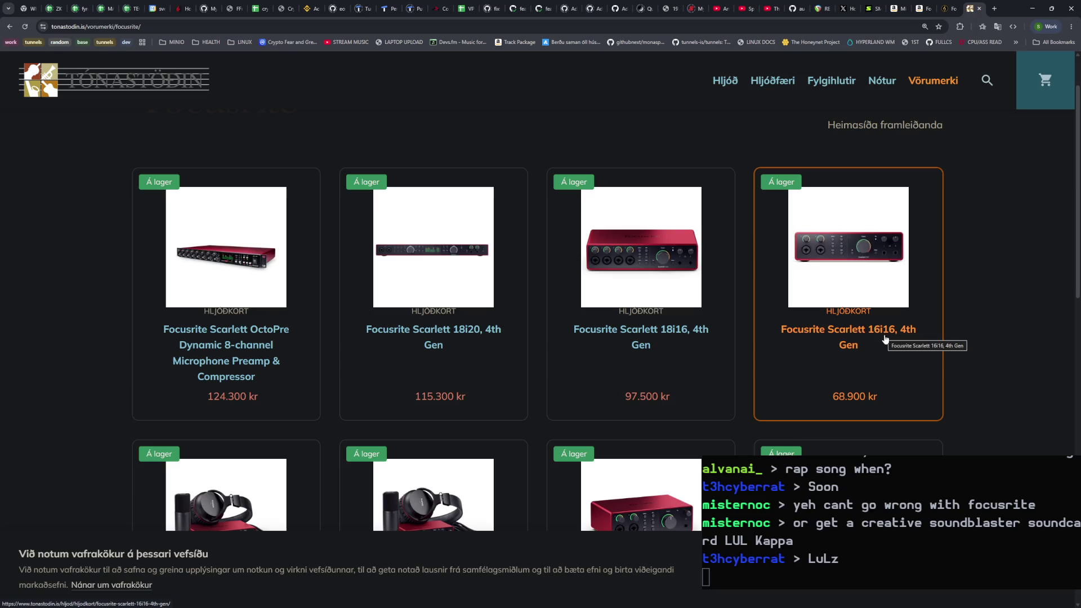
{"action": "scroll", "coordinate": [884, 339], "scroll_direction": "down", "scroll_amount": 3}
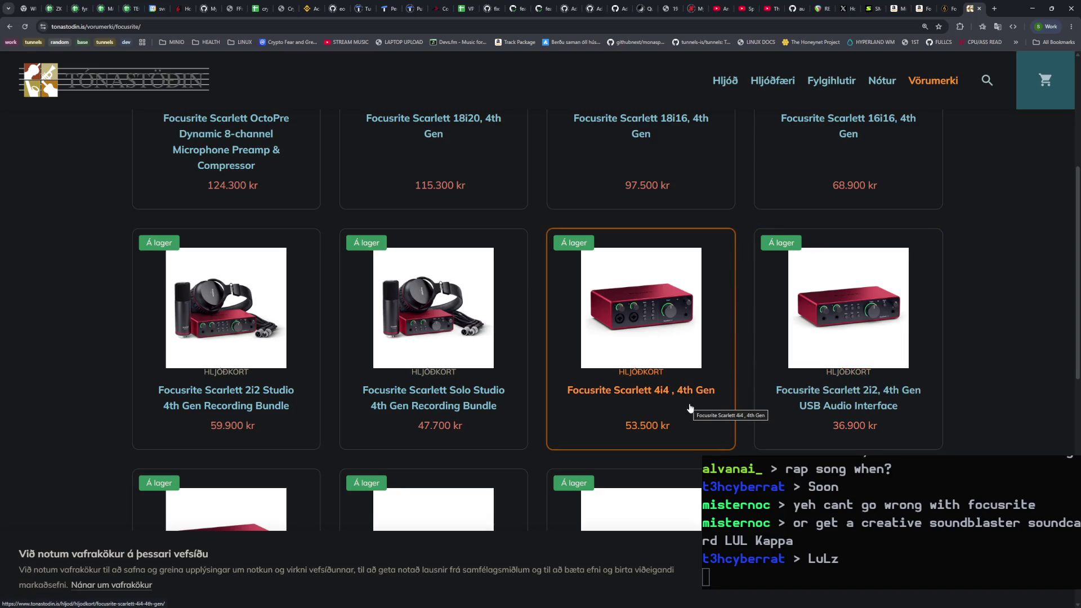
{"action": "left_click", "coordinate": [916, 13]}
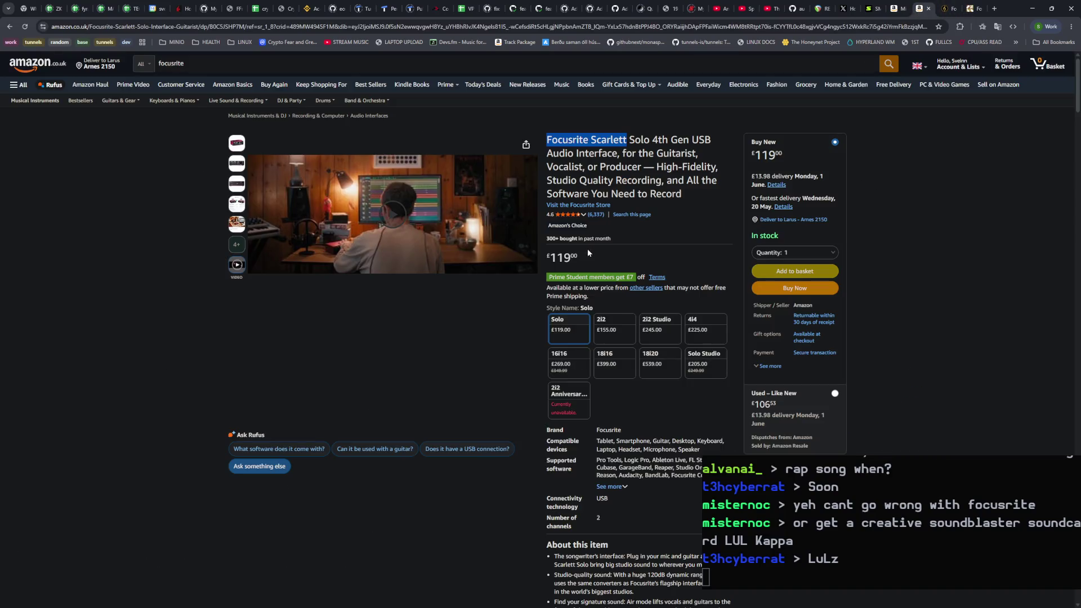
{"action": "left_click", "coordinate": [579, 261]}
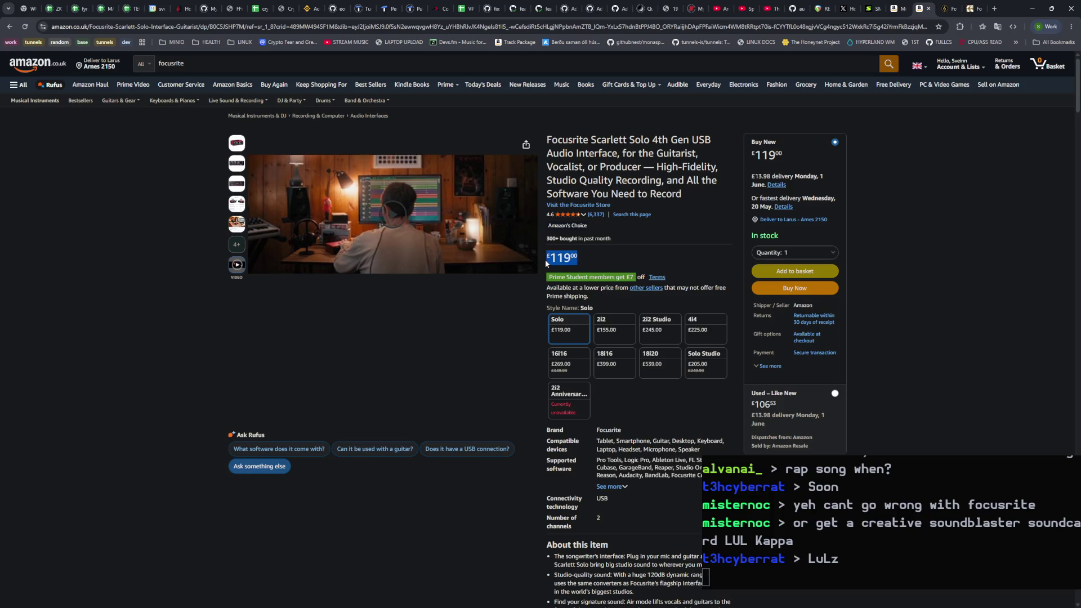
{"action": "left_click", "coordinate": [971, 9]}
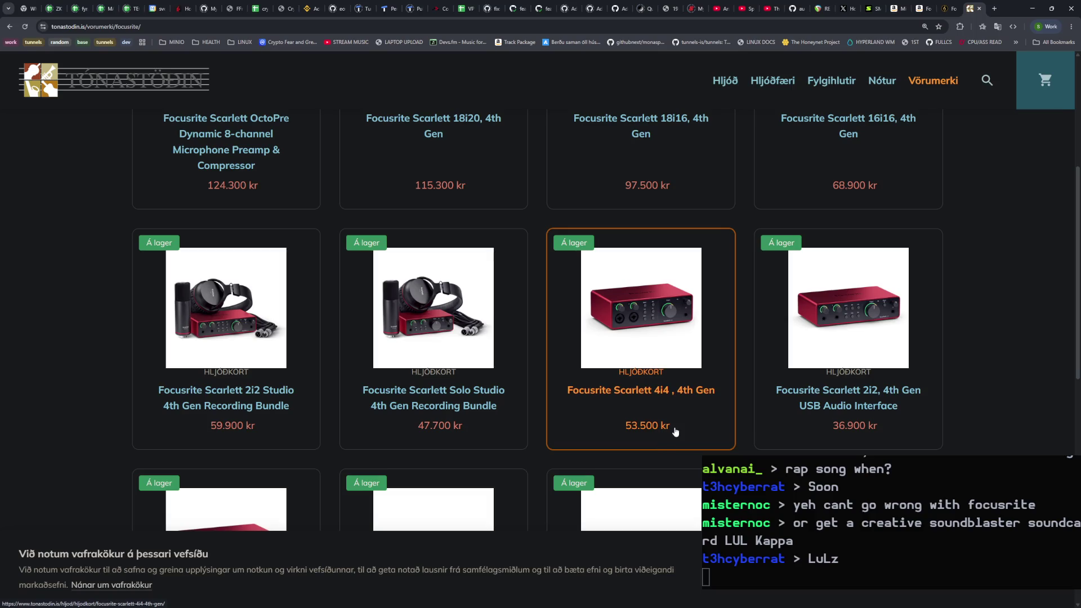
Step: Open the Scarlett Solo 4th Gen product page and select its 27.500 kr price
{"action": "scroll", "coordinate": [870, 422], "scroll_direction": "down", "scroll_amount": 1}
{"action": "scroll", "coordinate": [888, 349], "scroll_direction": "down", "scroll_amount": 1}
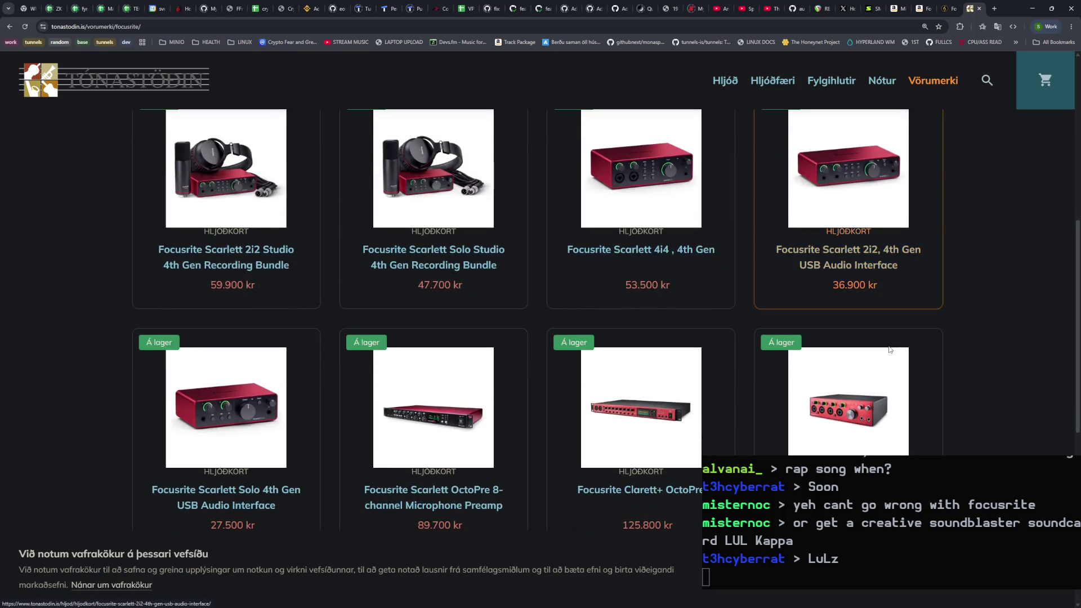
{"action": "scroll", "coordinate": [888, 342], "scroll_direction": "down", "scroll_amount": 1}
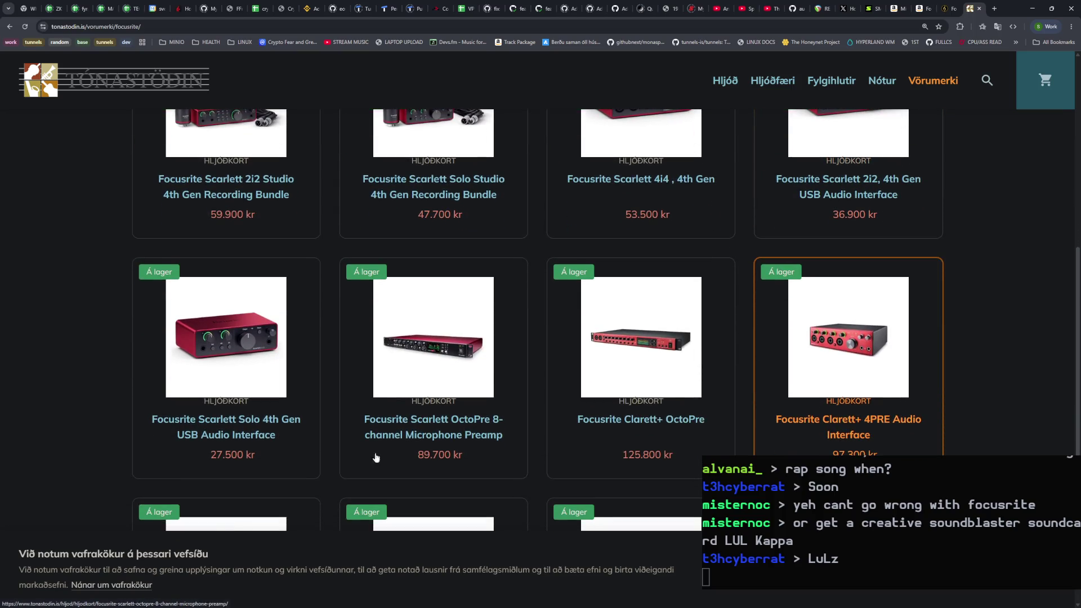
{"action": "left_click", "coordinate": [252, 459]}
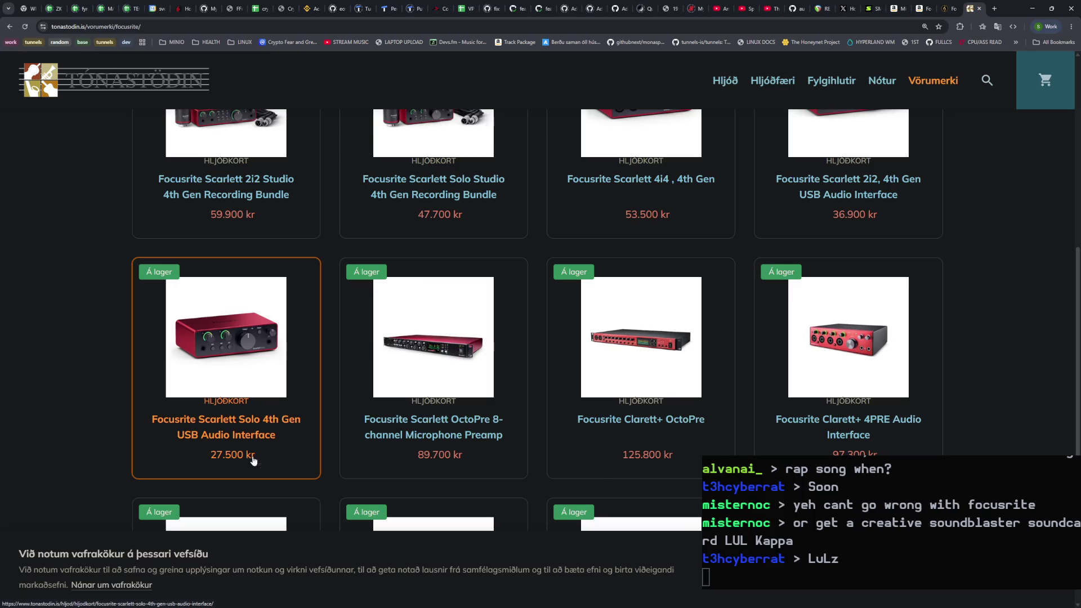
{"action": "left_click_drag", "start_coordinate": [593, 289], "coordinate": [546, 291]}
Step: Convert the copied price with a Google search for '27500 isk to usd'
{"action": "key", "text": "ctrl+c"}
{"action": "key", "text": "ctrl+t"}
{"action": "key", "text": "ctrl+v"}
{"action": "key", "text": "Left"}
{"action": "key", "text": "BackSpace"}
{"action": "key", "text": "End"}
{"action": "type", "text": "isk to usd"}
{"action": "key", "text": "Return"}
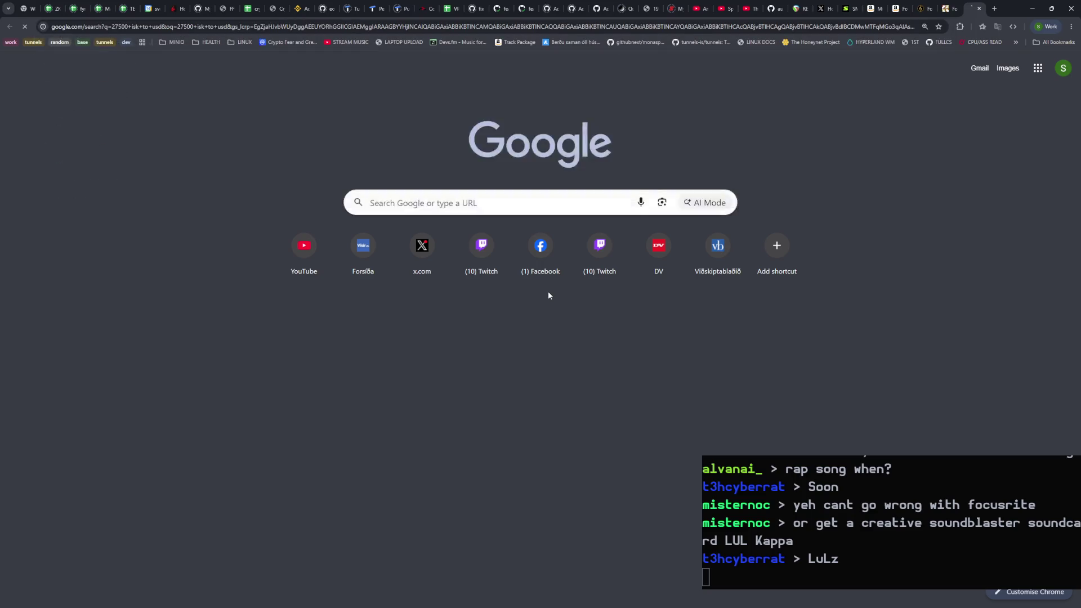
Step: Close the conversion tab and return to the Tónastöðin Scarlett Solo page, clearing price selections
{"action": "left_click", "coordinate": [980, 9]}
{"action": "left_click", "coordinate": [923, 12]}
{"action": "left_click", "coordinate": [559, 259]}
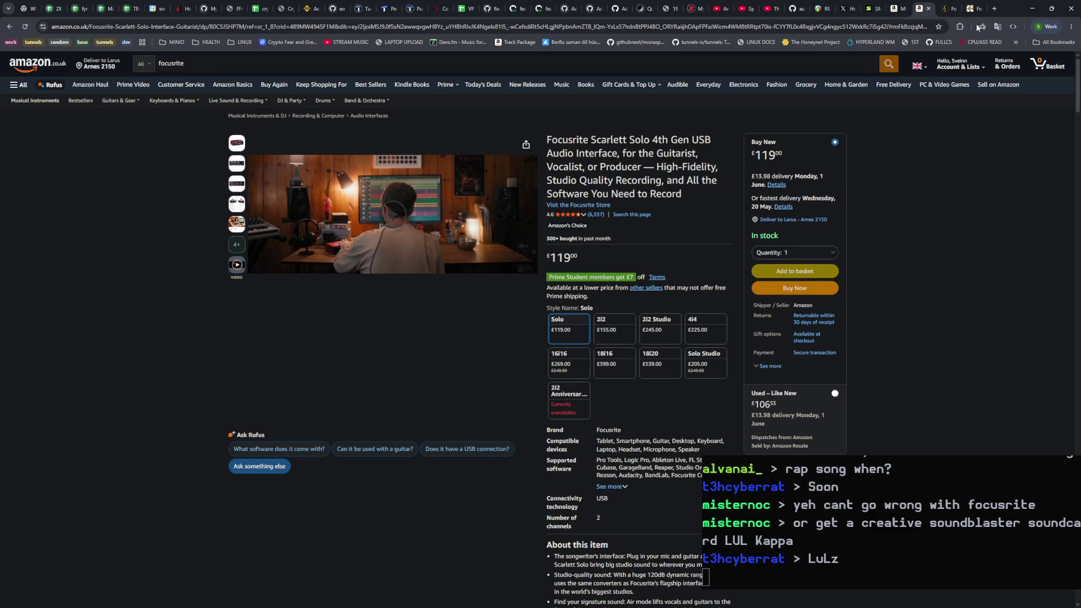
{"action": "left_click", "coordinate": [980, 10]}
{"action": "left_click", "coordinate": [764, 244]}
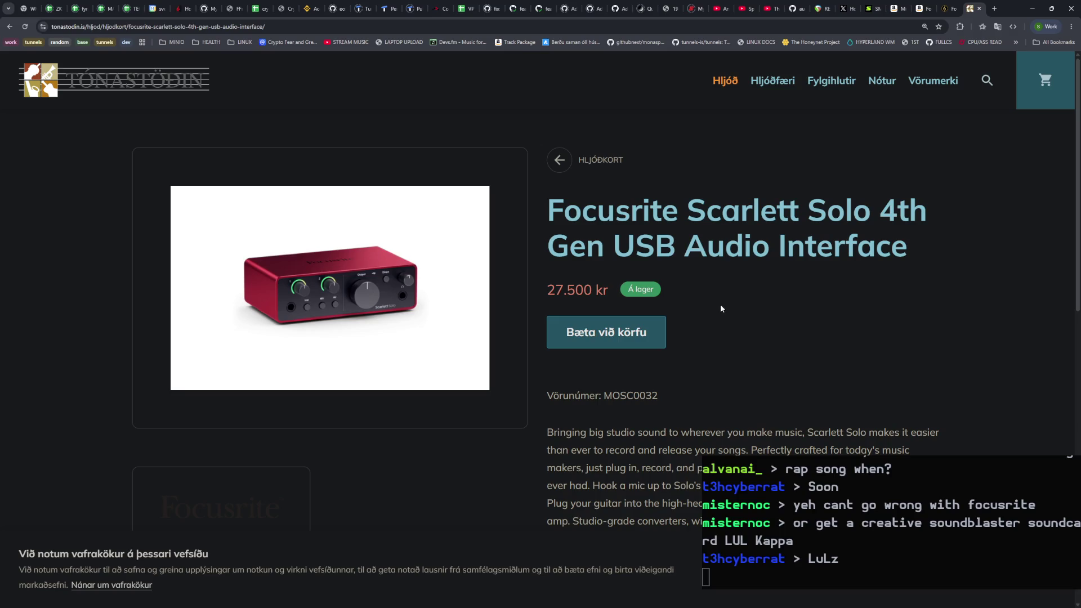
Step: Review the Scarlett Solo description and close the leftover extra tab
{"action": "scroll", "coordinate": [720, 309], "scroll_direction": "down", "scroll_amount": 4}
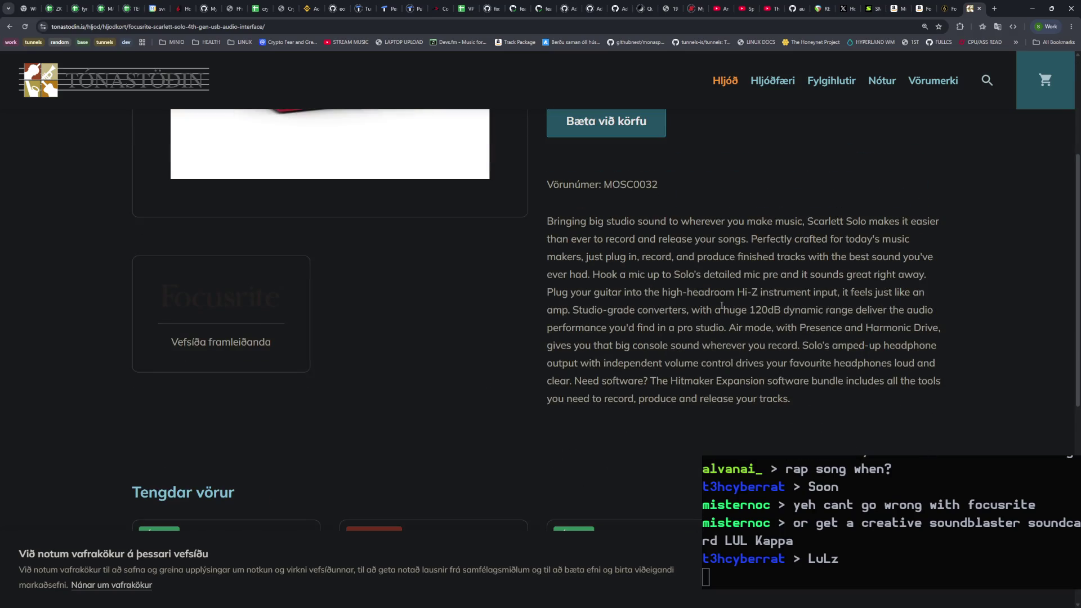
{"action": "scroll", "coordinate": [721, 305], "scroll_direction": "up", "scroll_amount": 4}
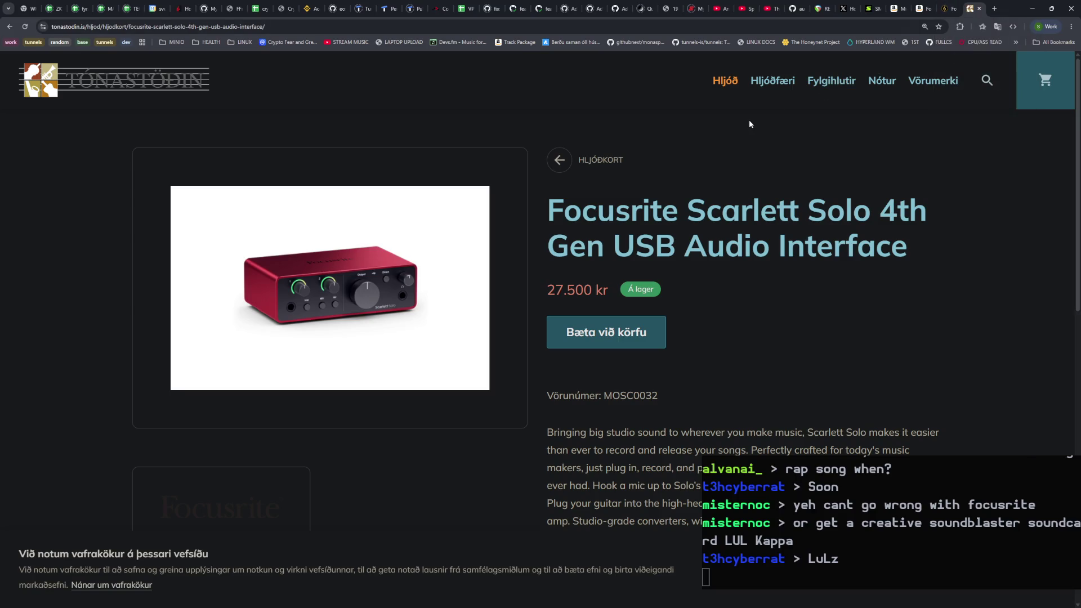
{"action": "key", "text": "ctrl+Page_Up"}
{"action": "key", "text": "ctrl+w"}
Step: Scroll the Scarlett Solo page again and open the Hljóð category listing
{"action": "scroll", "coordinate": [802, 280], "scroll_direction": "down", "scroll_amount": 10}
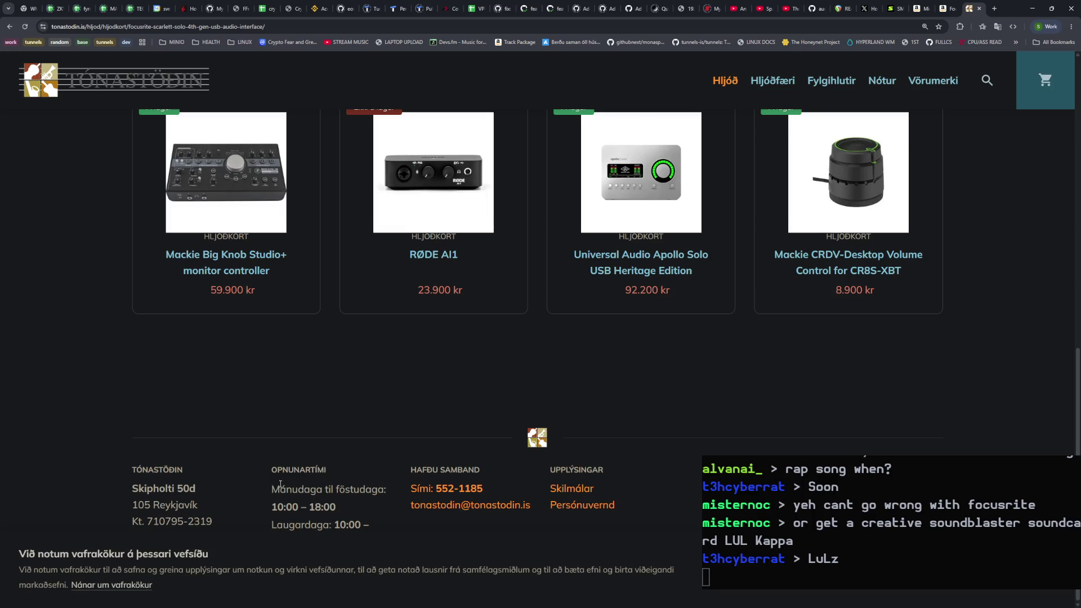
{"action": "scroll", "coordinate": [642, 418], "scroll_direction": "up", "scroll_amount": 10}
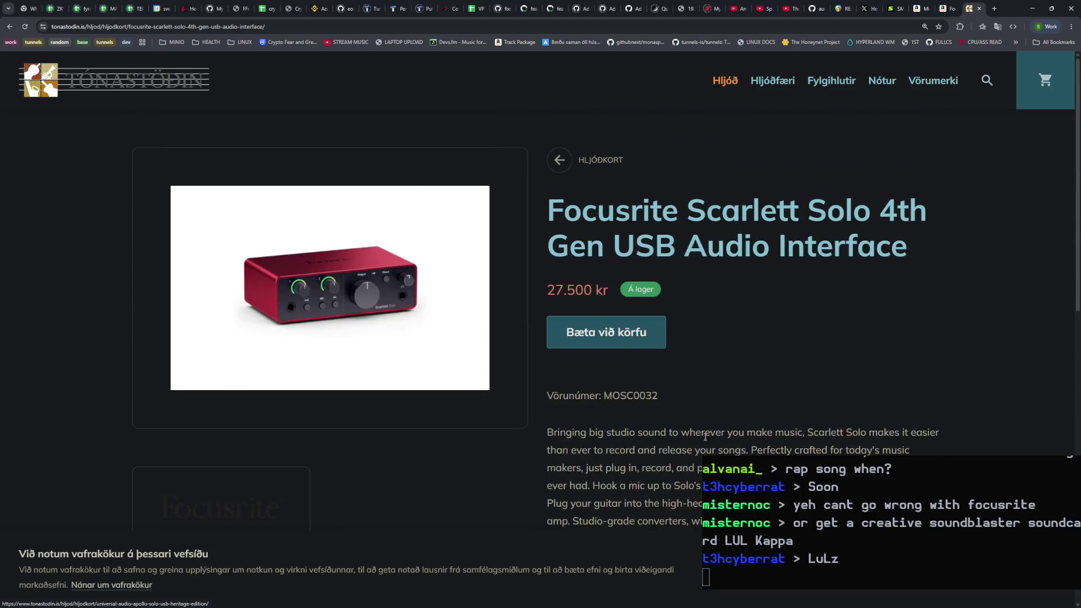
{"action": "left_click", "coordinate": [724, 79]}
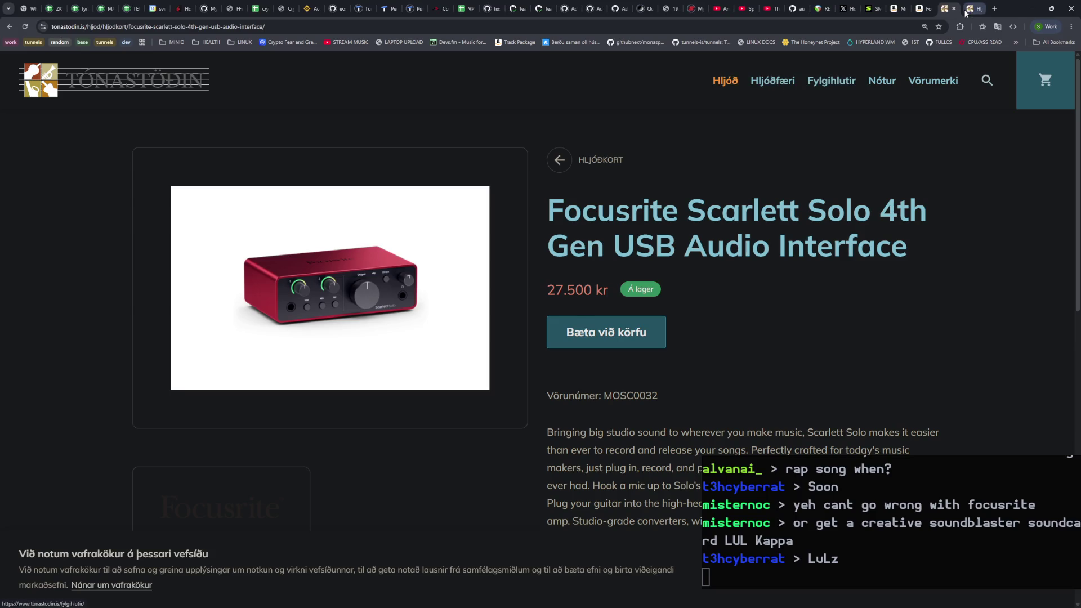
{"action": "scroll", "coordinate": [232, 326], "scroll_direction": "down", "scroll_amount": 3}
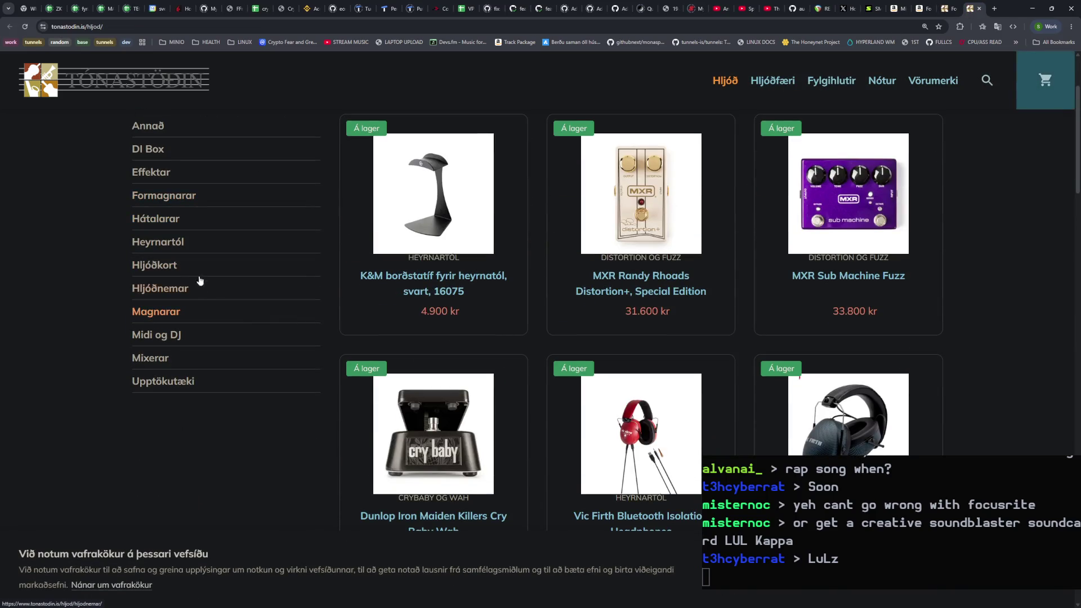
{"action": "left_click", "coordinate": [185, 300]}
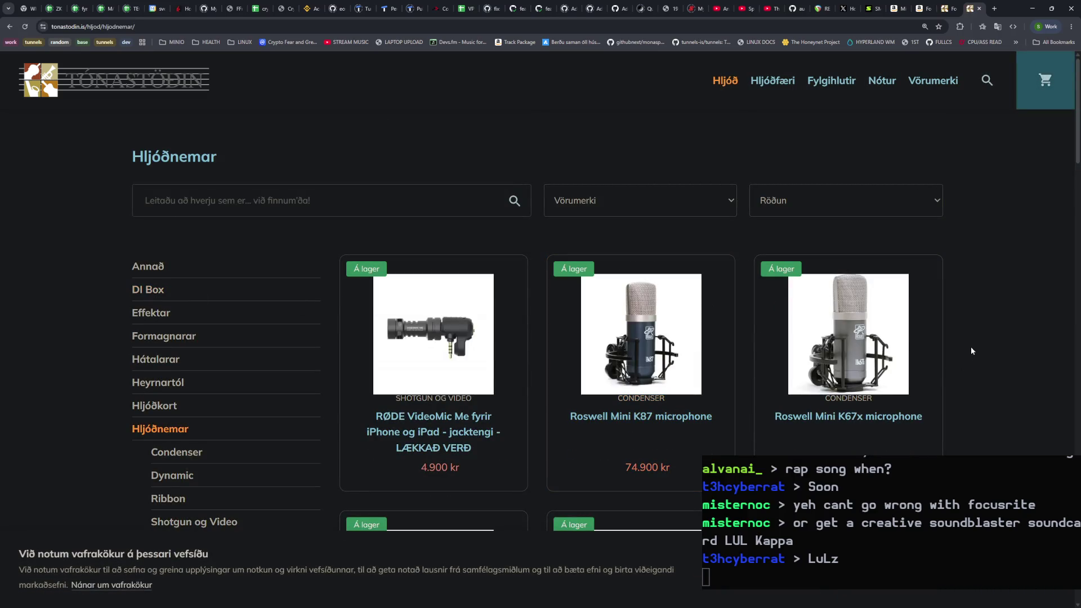
{"action": "scroll", "coordinate": [972, 346], "scroll_direction": "down", "scroll_amount": 5}
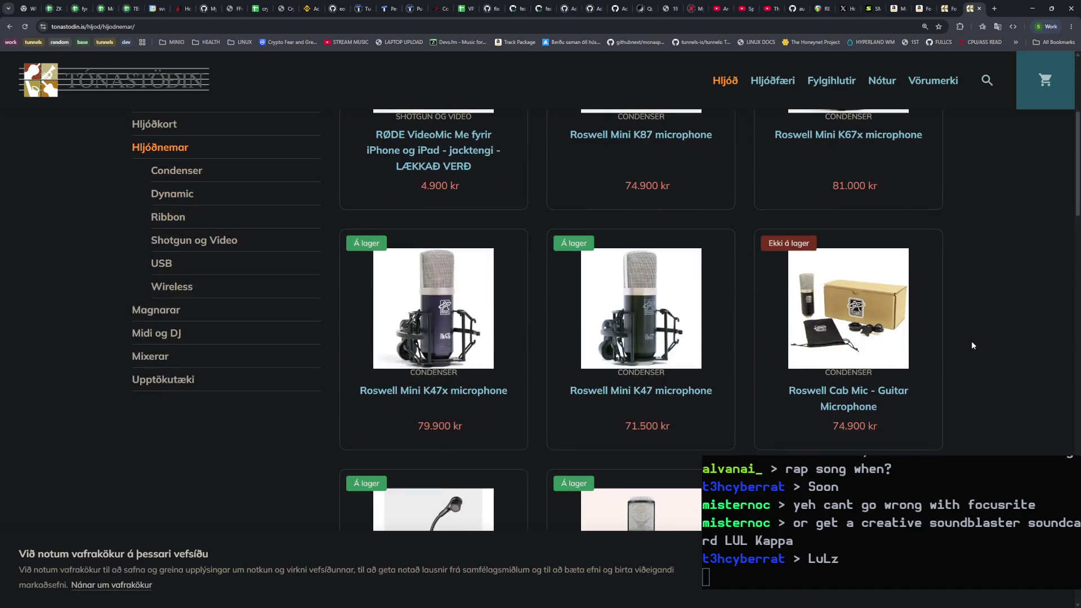
{"action": "scroll", "coordinate": [972, 346], "scroll_direction": "up", "scroll_amount": 3}
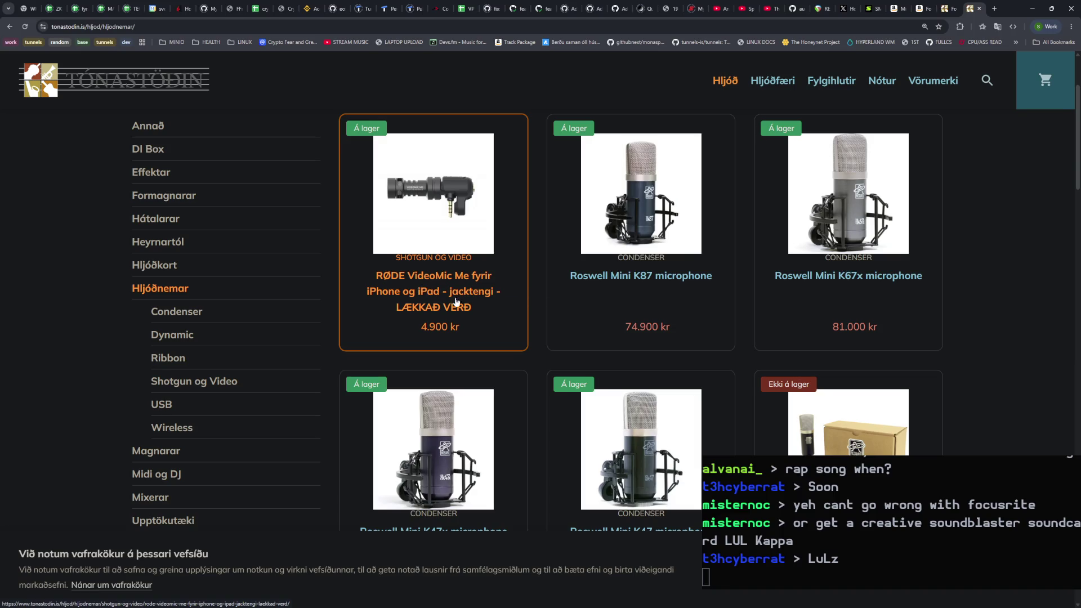
{"action": "scroll", "coordinate": [950, 333], "scroll_direction": "down", "scroll_amount": 5}
{"action": "scroll", "coordinate": [962, 330], "scroll_direction": "down", "scroll_amount": 4}
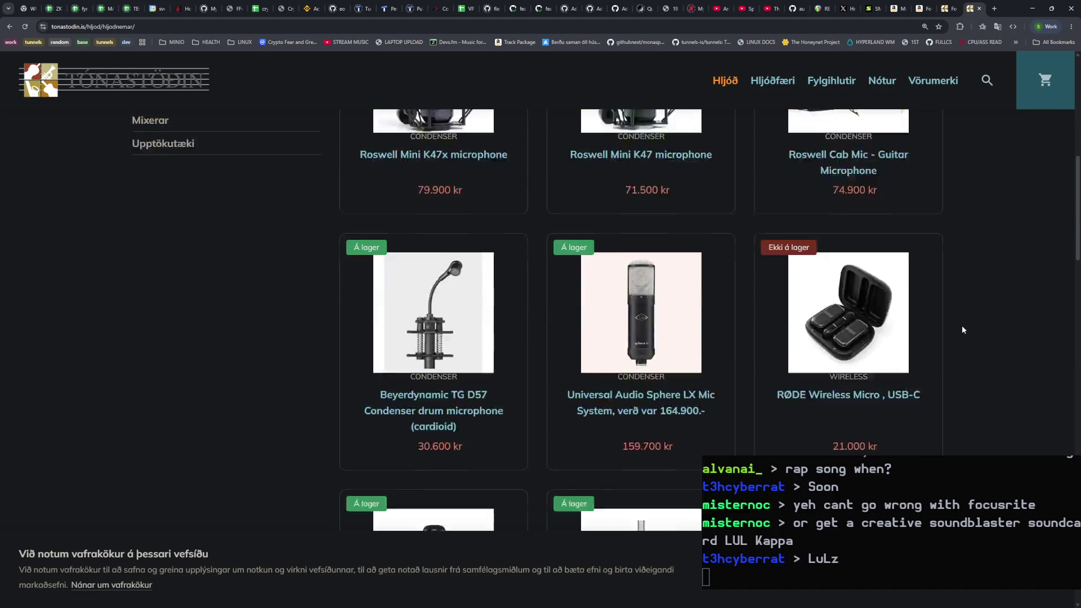
{"action": "scroll", "coordinate": [962, 330], "scroll_direction": "down", "scroll_amount": 4}
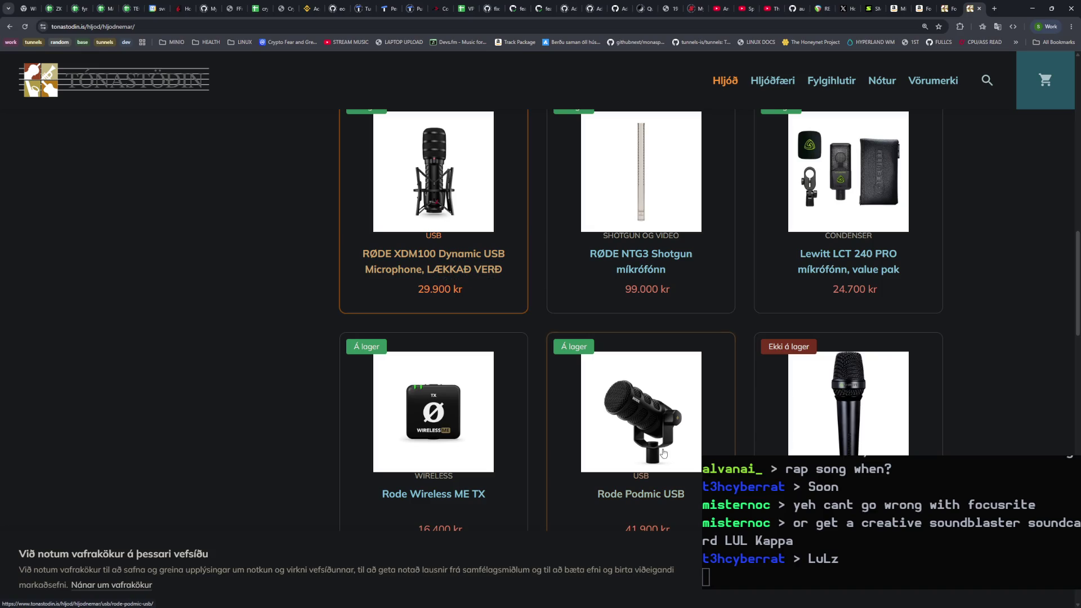
{"action": "scroll", "coordinate": [653, 445], "scroll_direction": "down", "scroll_amount": 1}
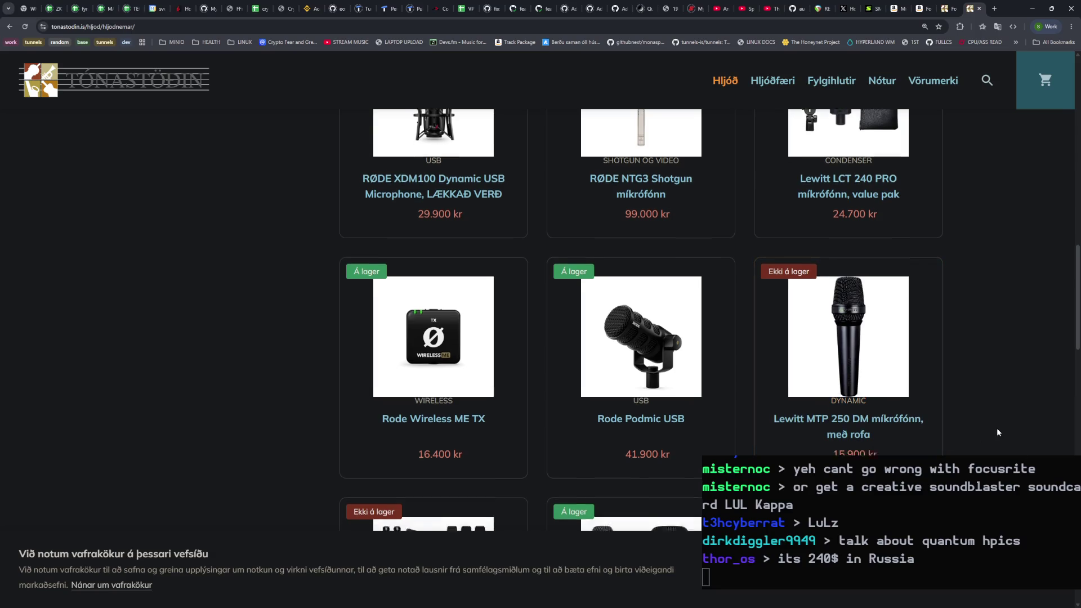
{"action": "scroll", "coordinate": [997, 432], "scroll_direction": "down", "scroll_amount": 5}
{"action": "scroll", "coordinate": [997, 432], "scroll_direction": "down", "scroll_amount": 5}
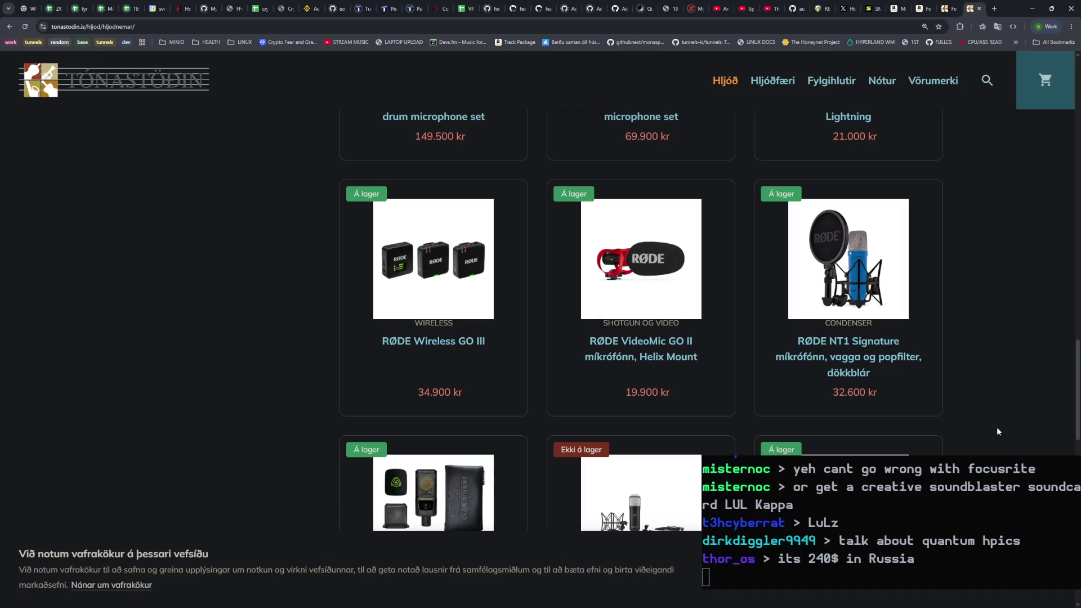
{"action": "scroll", "coordinate": [993, 425], "scroll_direction": "down", "scroll_amount": 3}
{"action": "scroll", "coordinate": [991, 423], "scroll_direction": "down", "scroll_amount": 5}
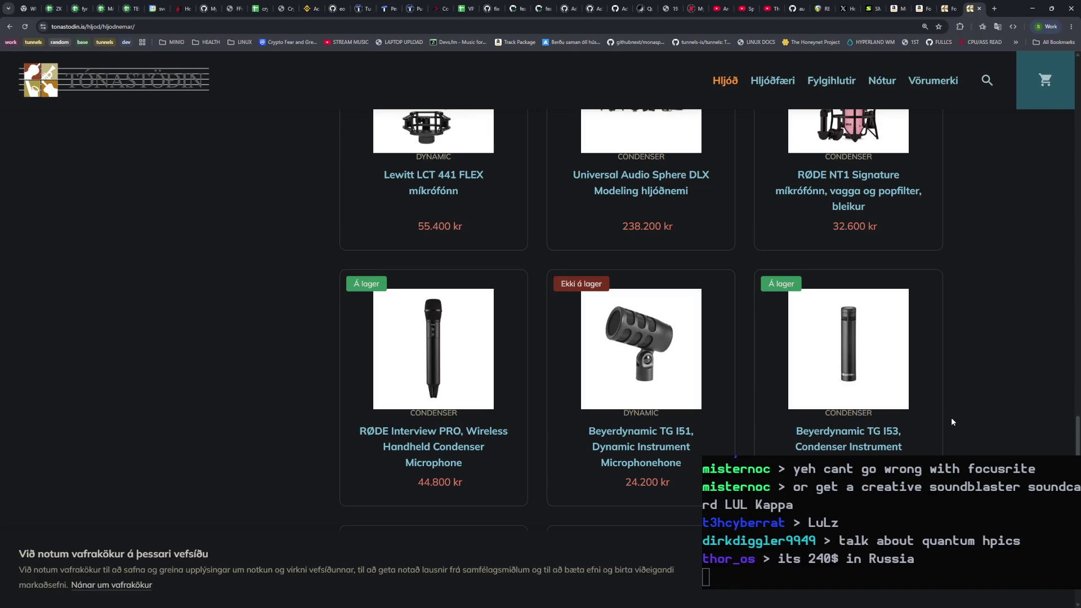
{"action": "scroll", "coordinate": [952, 423], "scroll_direction": "down", "scroll_amount": 3}
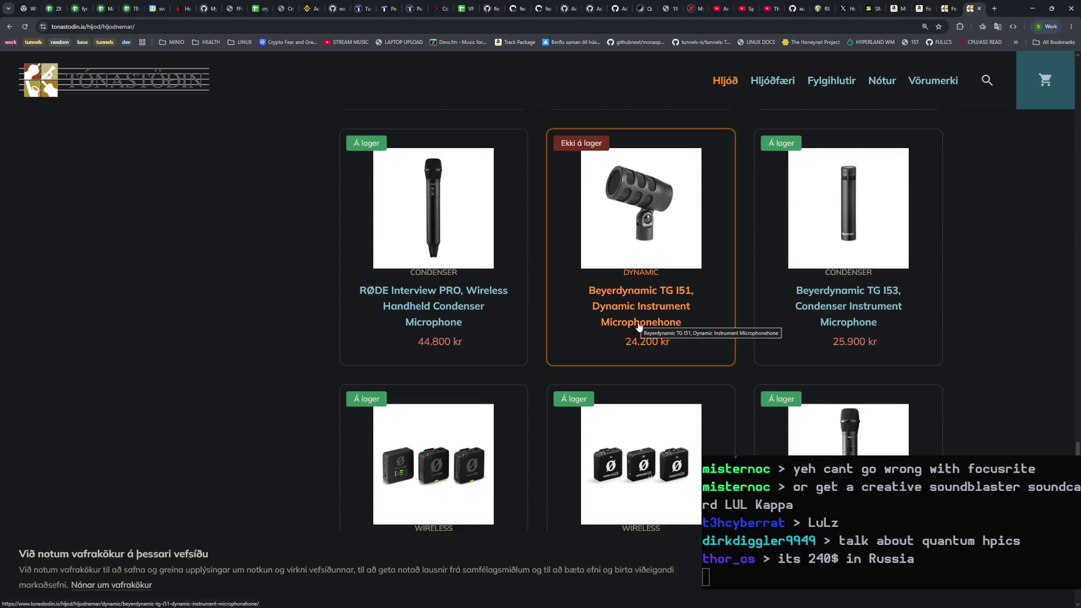
{"action": "scroll", "coordinate": [639, 327], "scroll_direction": "down", "scroll_amount": 7}
{"action": "scroll", "coordinate": [664, 337], "scroll_direction": "up", "scroll_amount": 5}
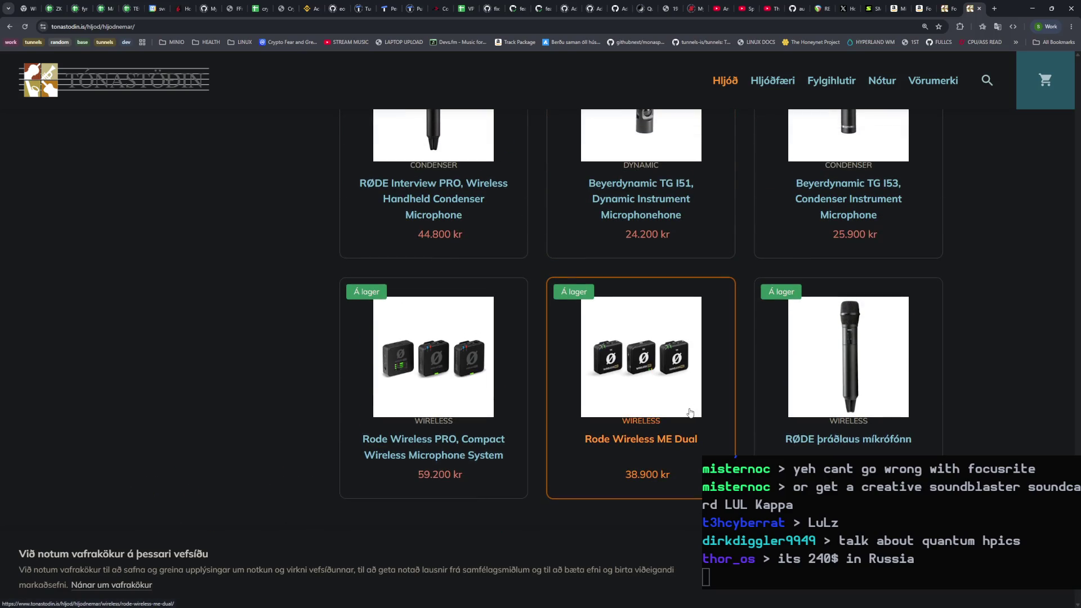
{"action": "scroll", "coordinate": [687, 417], "scroll_direction": "down", "scroll_amount": 9}
{"action": "scroll", "coordinate": [681, 421], "scroll_direction": "up", "scroll_amount": 8}
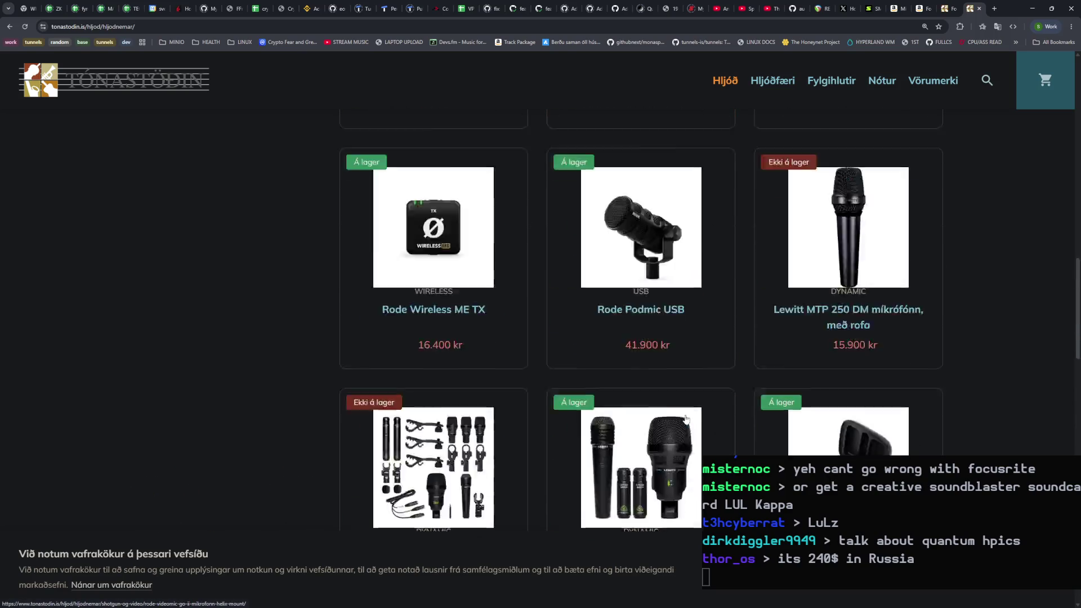
{"action": "scroll", "coordinate": [681, 421], "scroll_direction": "down", "scroll_amount": 3}
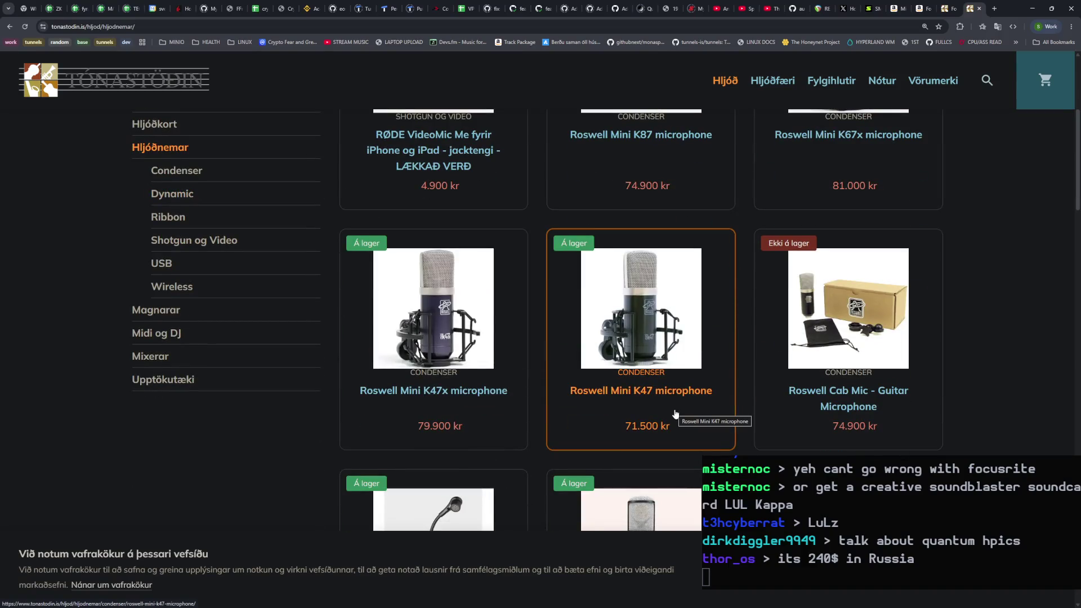
{"action": "scroll", "coordinate": [675, 415], "scroll_direction": "down", "scroll_amount": 15}
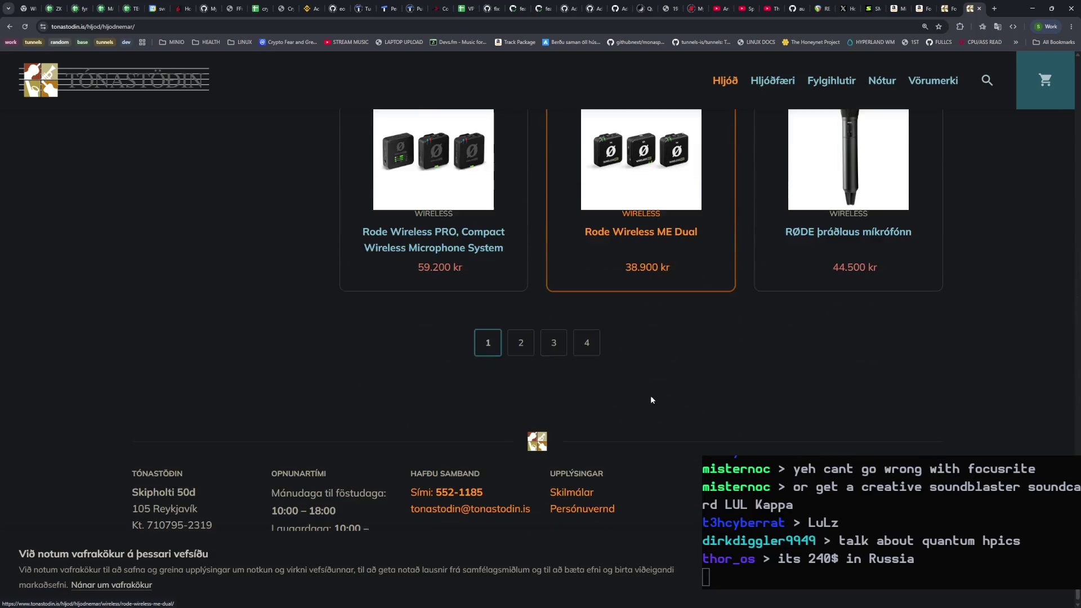
{"action": "left_click", "coordinate": [529, 344]}
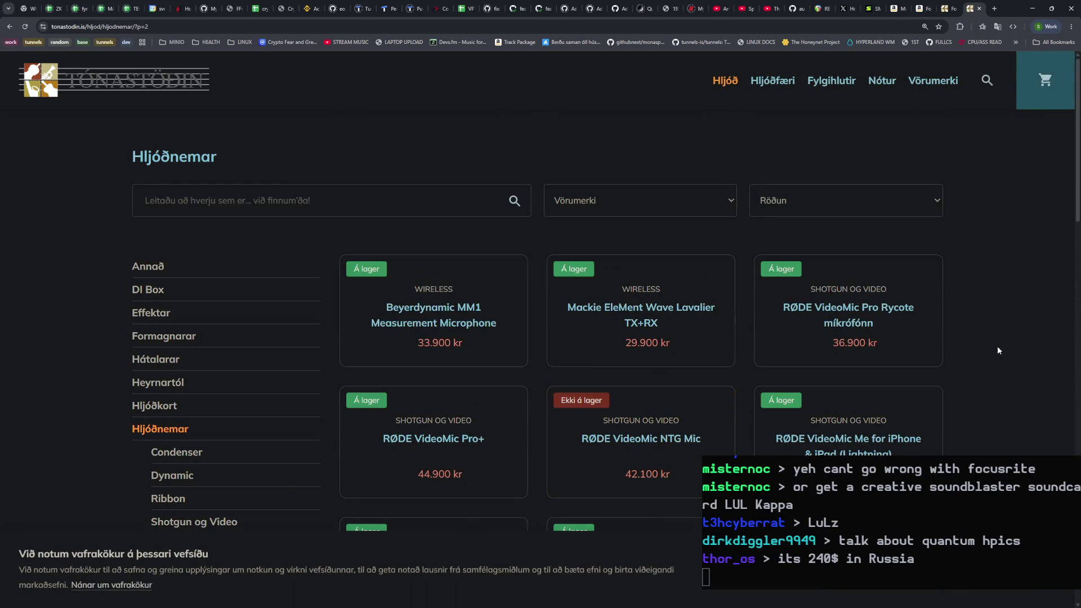
Step: Reload the microphone listing, scroll through it, and go to page 3
{"action": "scroll", "coordinate": [1001, 367], "scroll_direction": "down", "scroll_amount": 1}
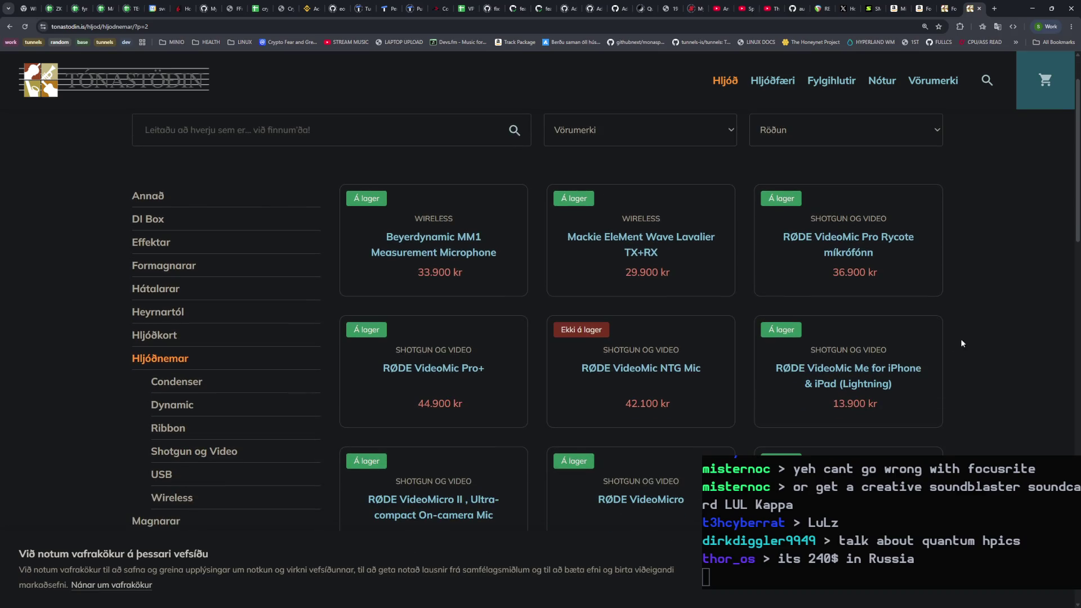
{"action": "left_click", "coordinate": [28, 28]}
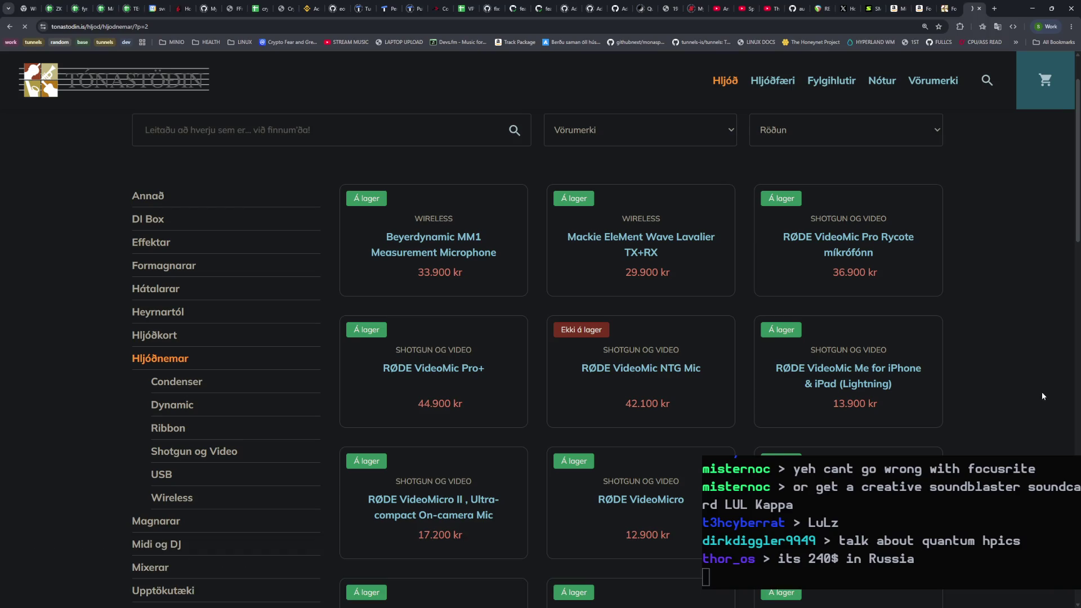
{"action": "scroll", "coordinate": [1026, 333], "scroll_direction": "down", "scroll_amount": 6}
{"action": "scroll", "coordinate": [1025, 333], "scroll_direction": "up", "scroll_amount": 6}
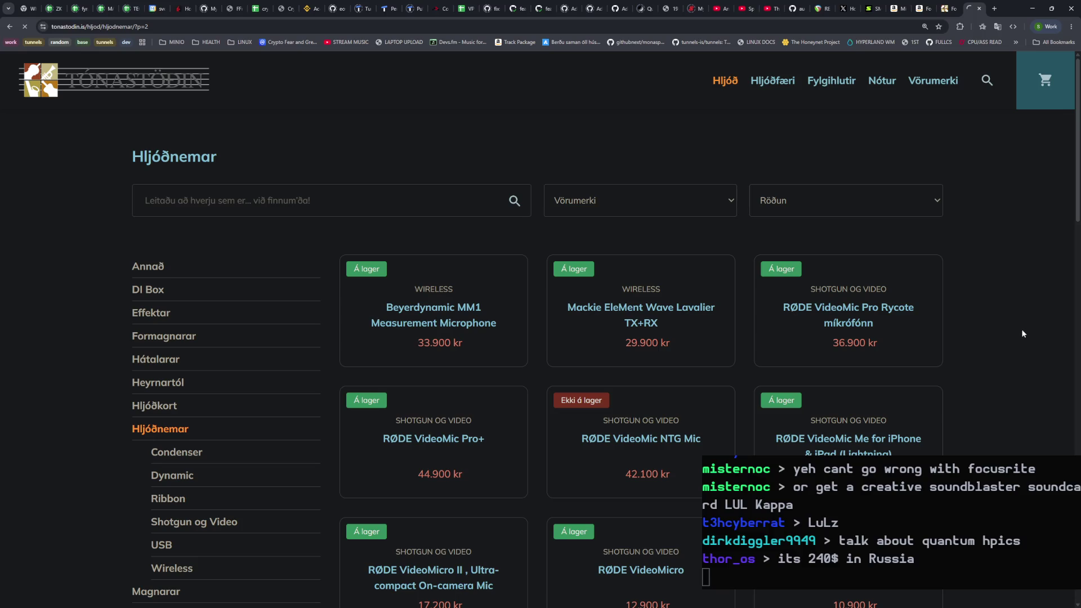
{"action": "scroll", "coordinate": [1009, 330], "scroll_direction": "down", "scroll_amount": 6}
{"action": "scroll", "coordinate": [1008, 329], "scroll_direction": "up", "scroll_amount": 5}
{"action": "scroll", "coordinate": [1008, 329], "scroll_direction": "down", "scroll_amount": 3}
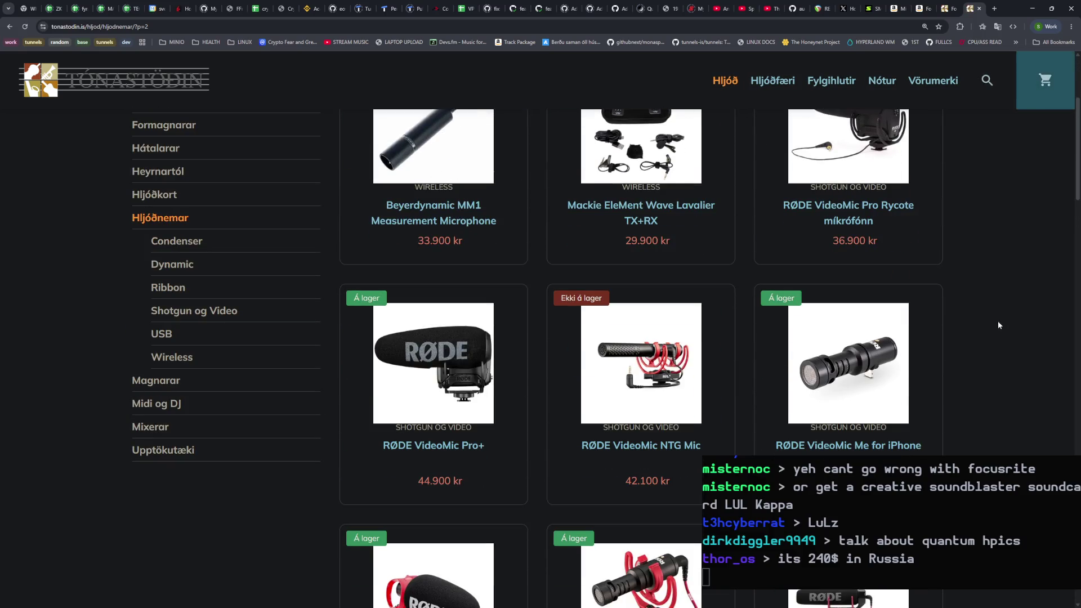
{"action": "scroll", "coordinate": [964, 335], "scroll_direction": "down", "scroll_amount": 5}
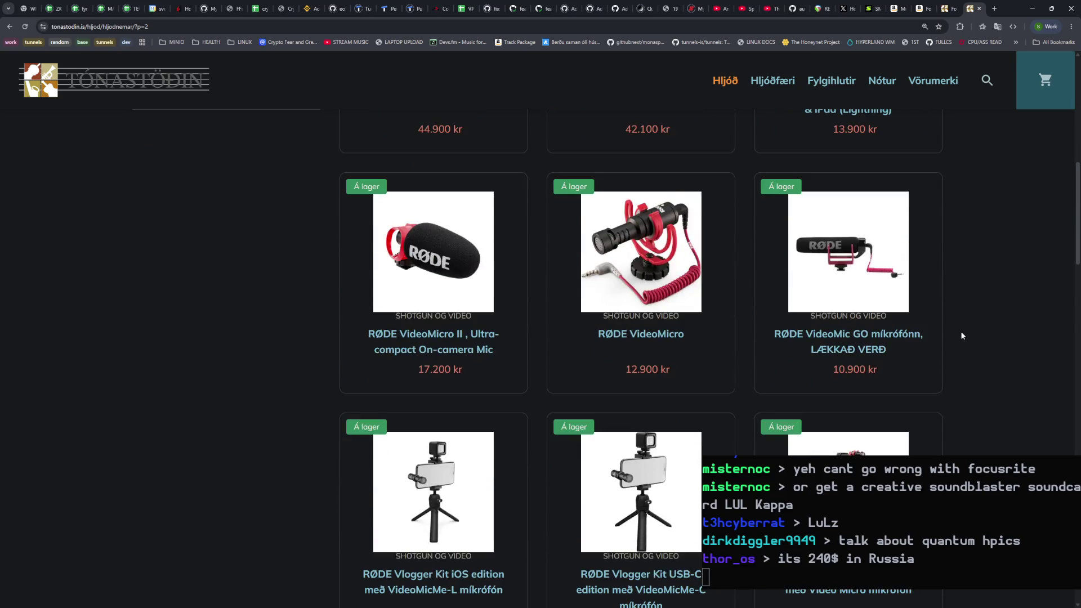
{"action": "scroll", "coordinate": [961, 336], "scroll_direction": "down", "scroll_amount": 4}
{"action": "scroll", "coordinate": [960, 333], "scroll_direction": "down", "scroll_amount": 15}
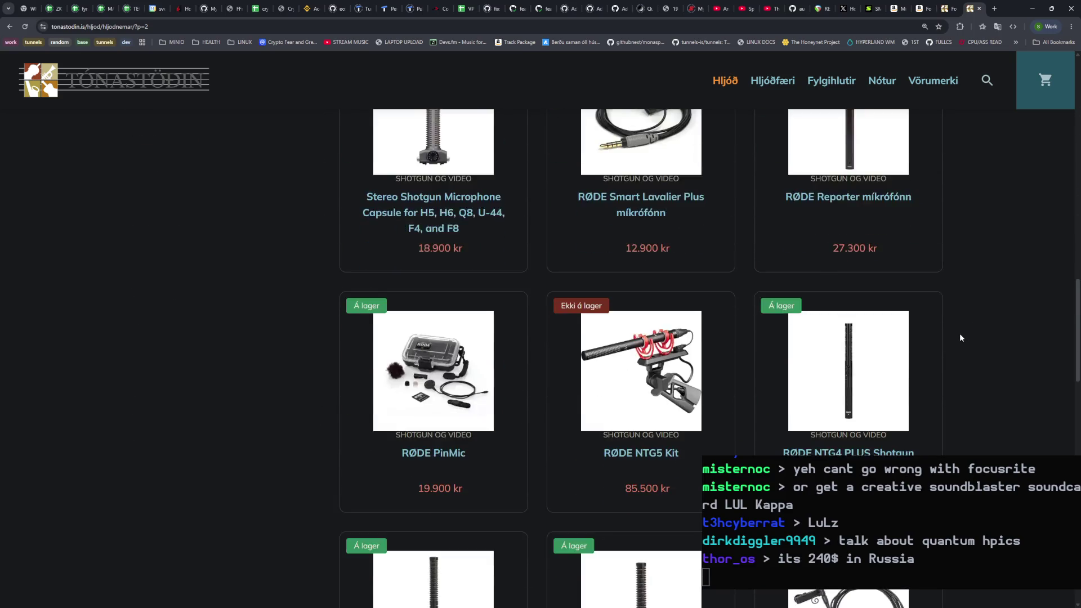
{"action": "scroll", "coordinate": [957, 335], "scroll_direction": "down", "scroll_amount": 8}
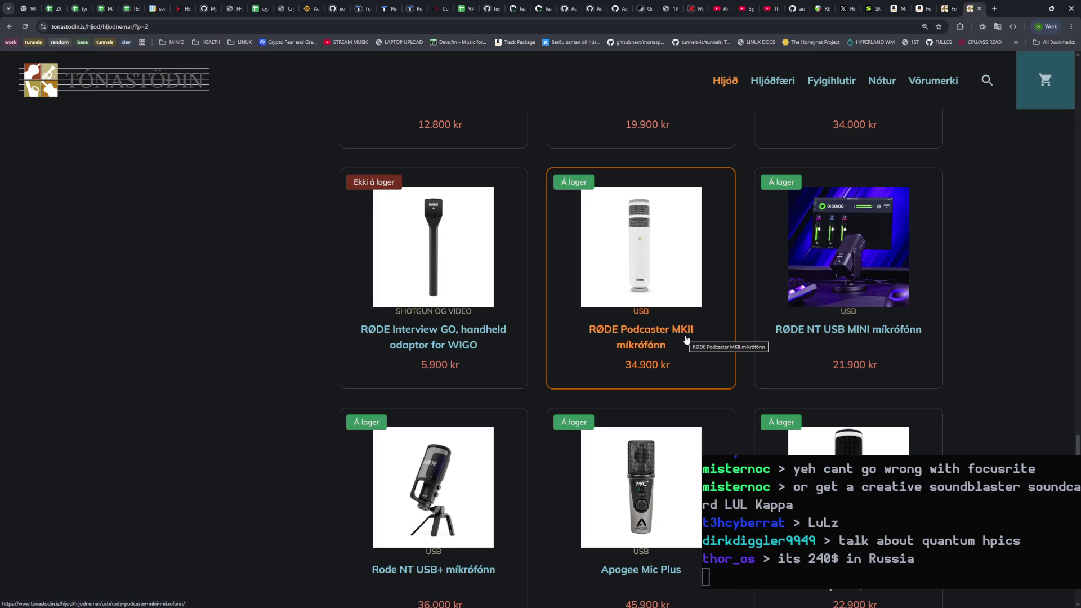
{"action": "scroll", "coordinate": [683, 340], "scroll_direction": "down", "scroll_amount": 5}
{"action": "left_click", "coordinate": [557, 399]}
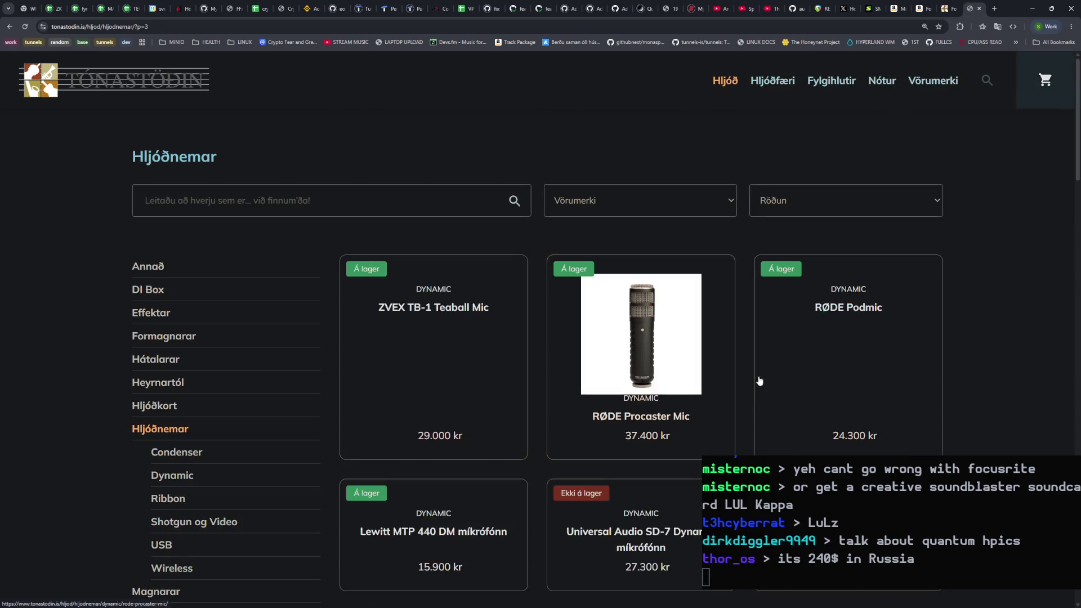
Step: Scroll through page 3 of the microphone listing and move on to page 4
{"action": "scroll", "coordinate": [863, 363], "scroll_direction": "down", "scroll_amount": 1}
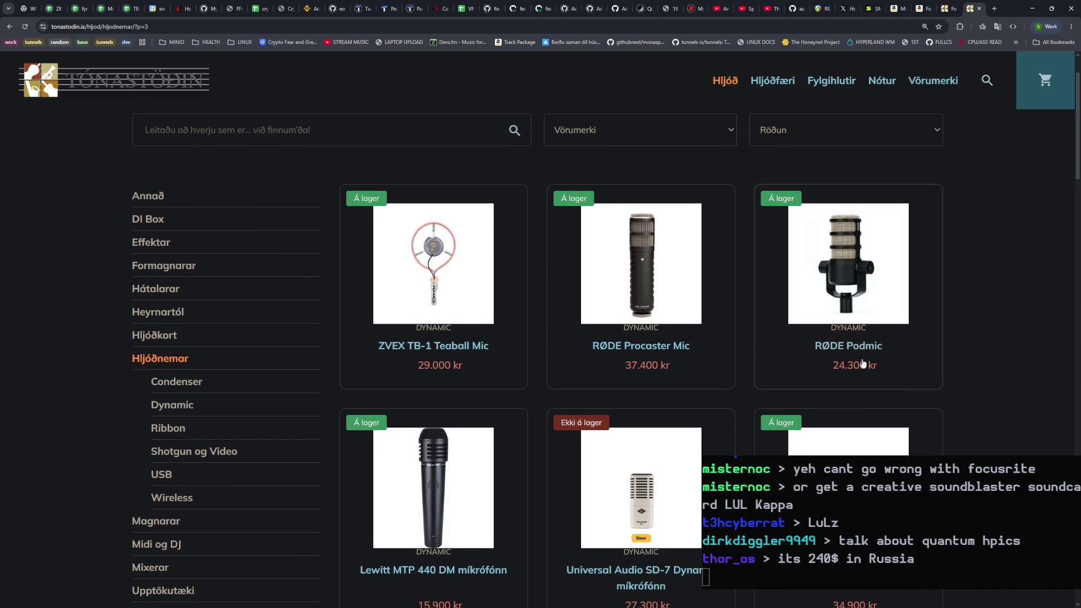
{"action": "scroll", "coordinate": [1006, 336], "scroll_direction": "down", "scroll_amount": 5}
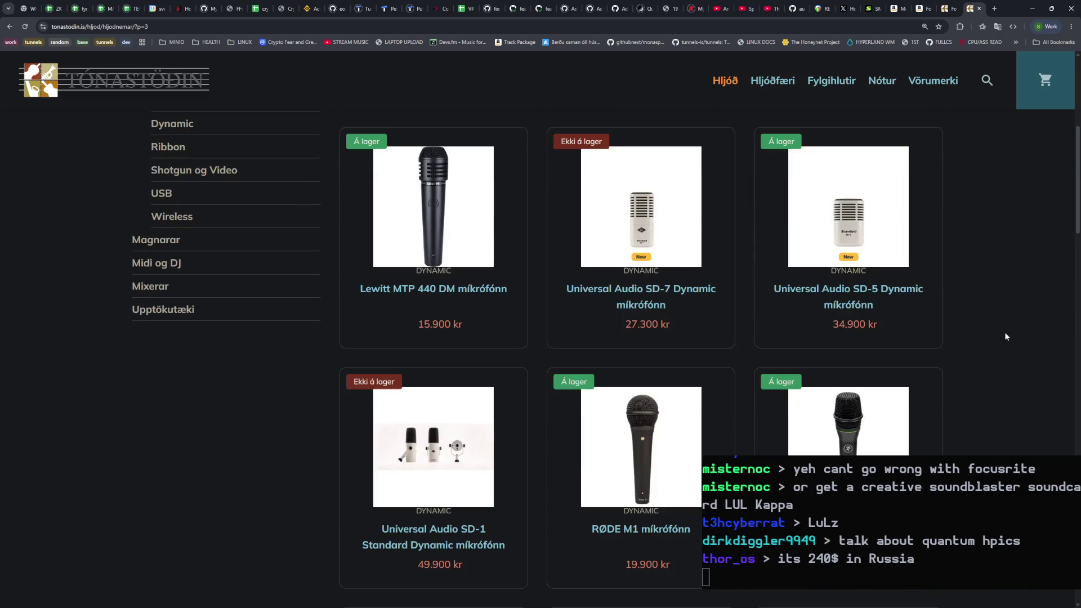
{"action": "scroll", "coordinate": [1004, 337], "scroll_direction": "down", "scroll_amount": 6}
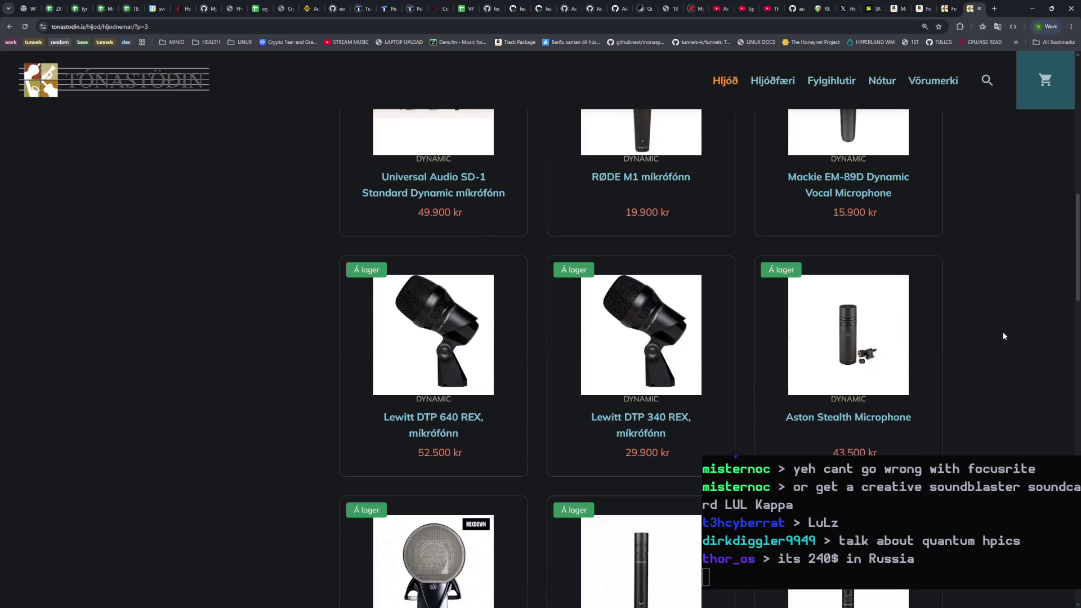
{"action": "scroll", "coordinate": [1003, 336], "scroll_direction": "down", "scroll_amount": 8}
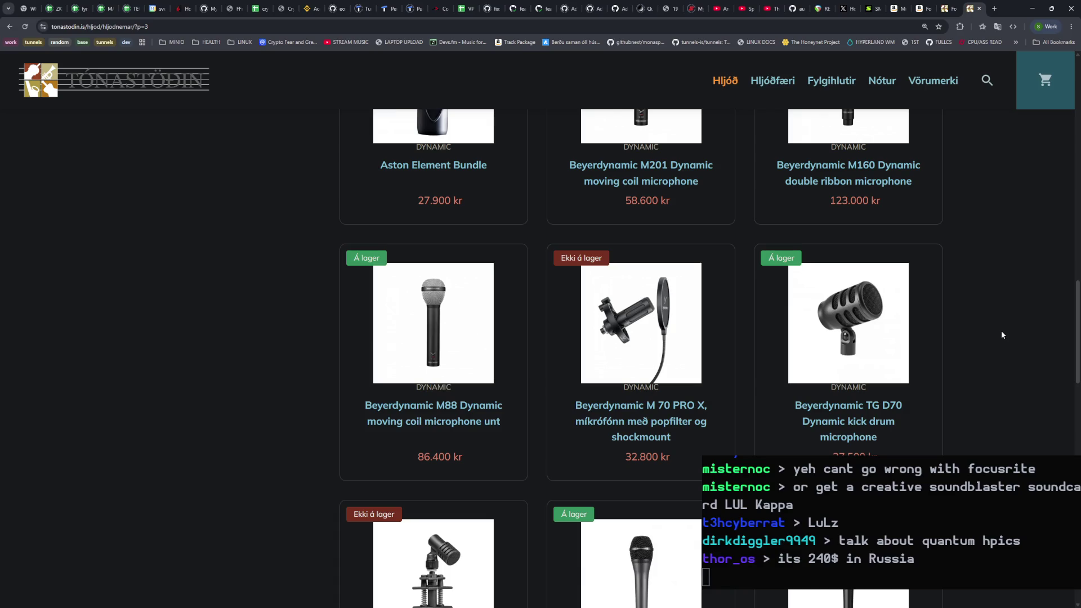
{"action": "scroll", "coordinate": [988, 335], "scroll_direction": "down", "scroll_amount": 4}
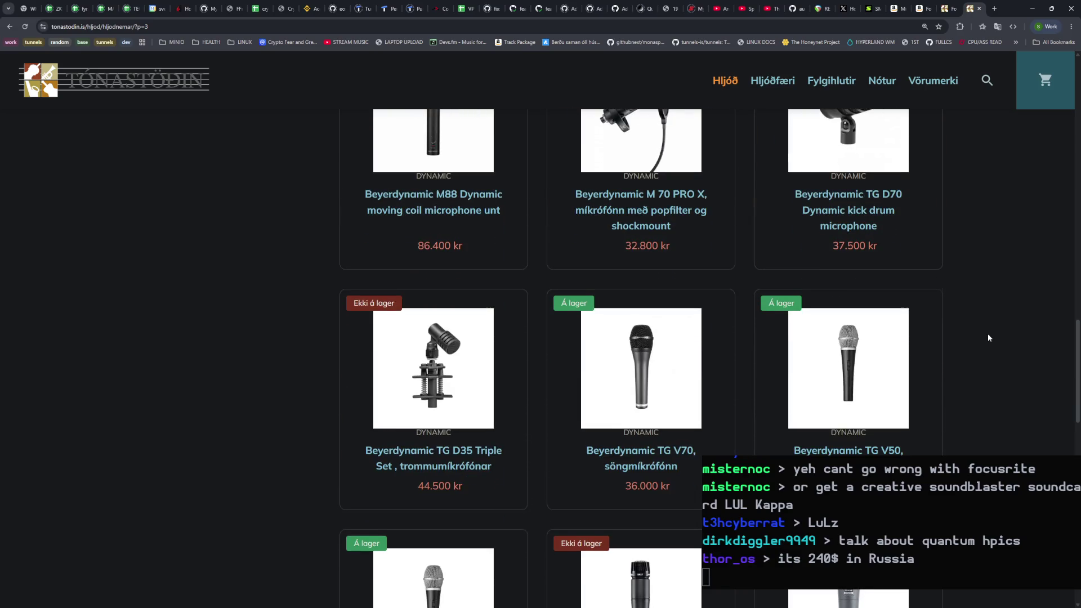
{"action": "scroll", "coordinate": [987, 337], "scroll_direction": "down", "scroll_amount": 8}
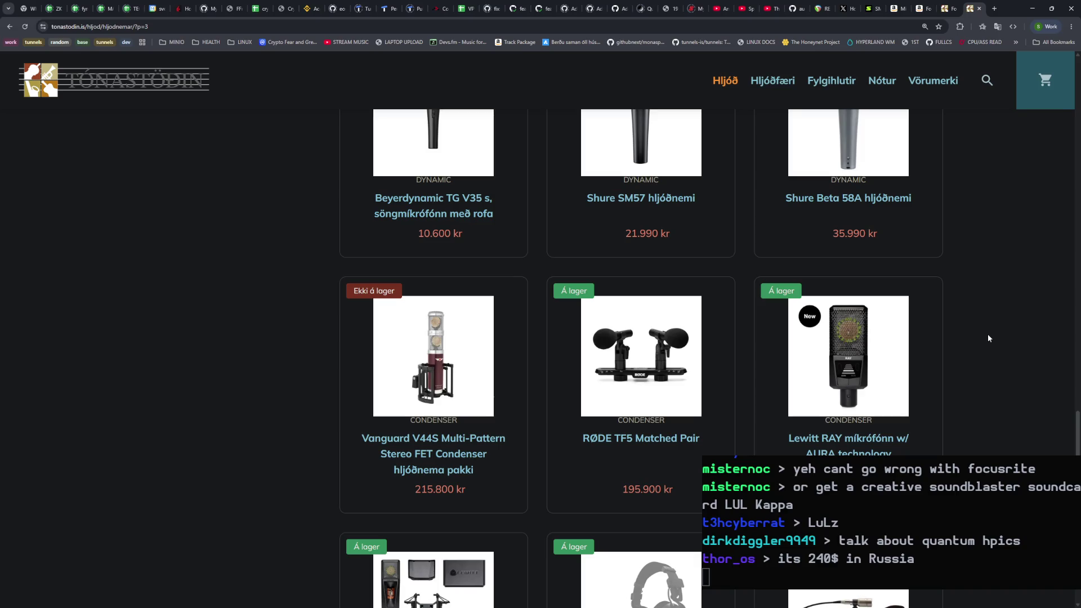
{"action": "scroll", "coordinate": [985, 335], "scroll_direction": "down", "scroll_amount": 7}
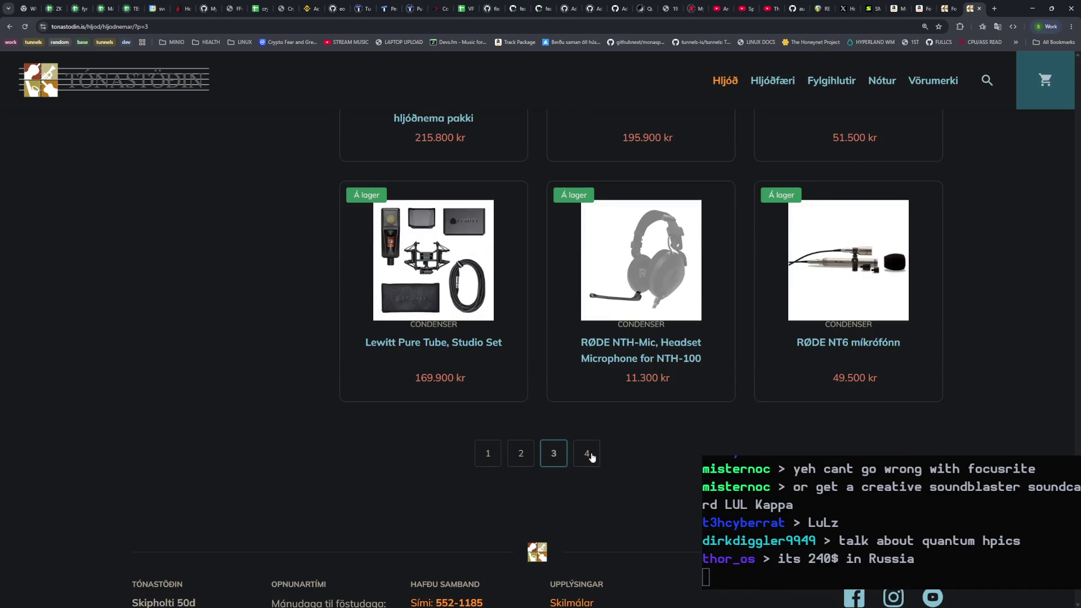
{"action": "left_click", "coordinate": [588, 453]}
Step: Open the 48.400 kr RØDE NT1 5th Generation page, then go back to the page-4 listing
{"action": "scroll", "coordinate": [1010, 331], "scroll_direction": "down", "scroll_amount": 5}
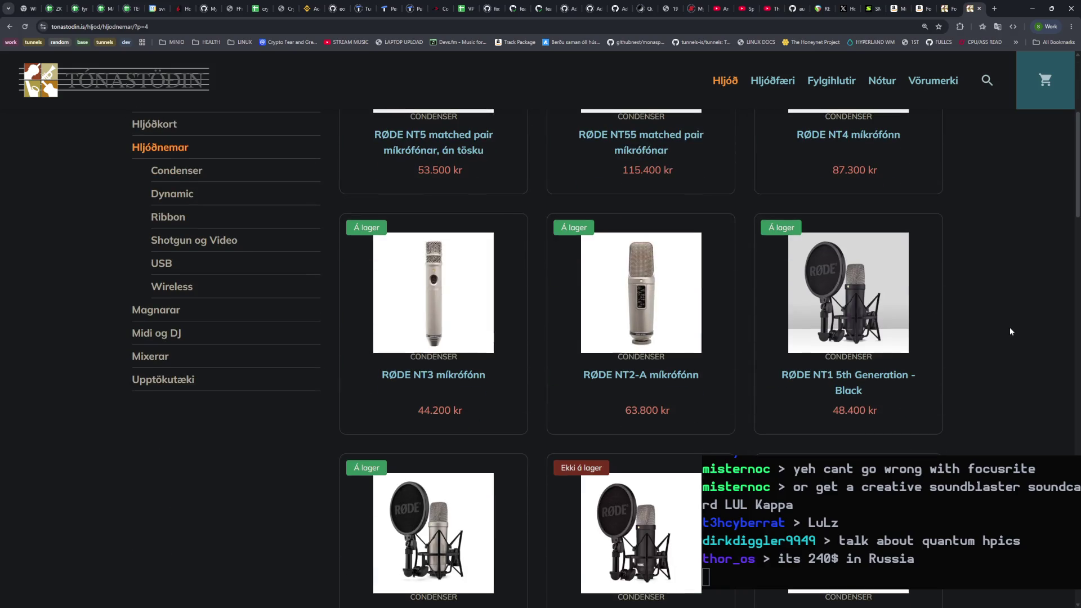
{"action": "scroll", "coordinate": [1010, 329], "scroll_direction": "down", "scroll_amount": 3}
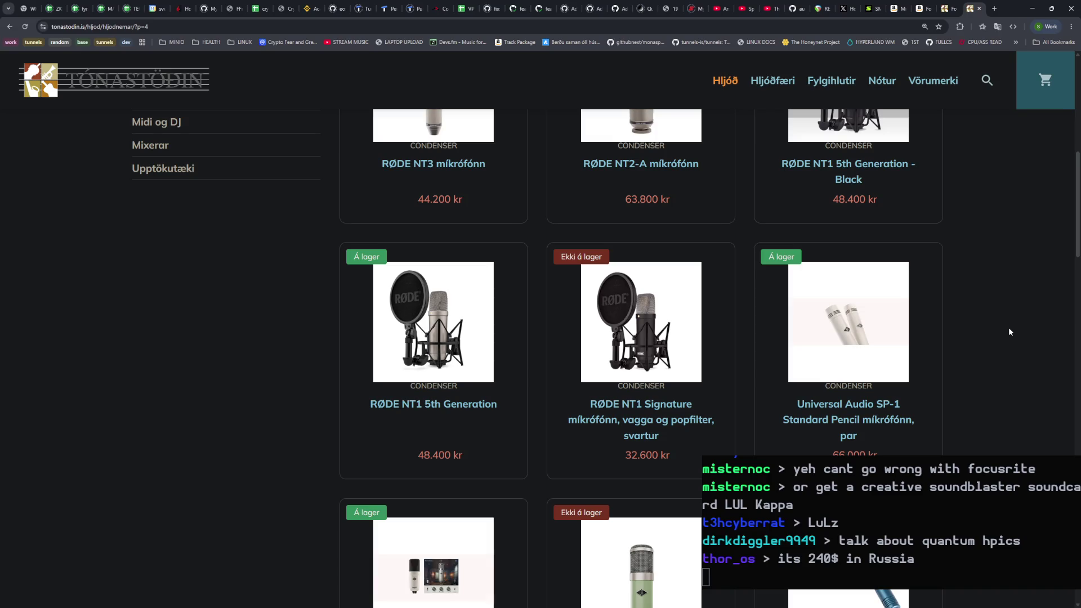
{"action": "scroll", "coordinate": [1009, 330], "scroll_direction": "down", "scroll_amount": 1}
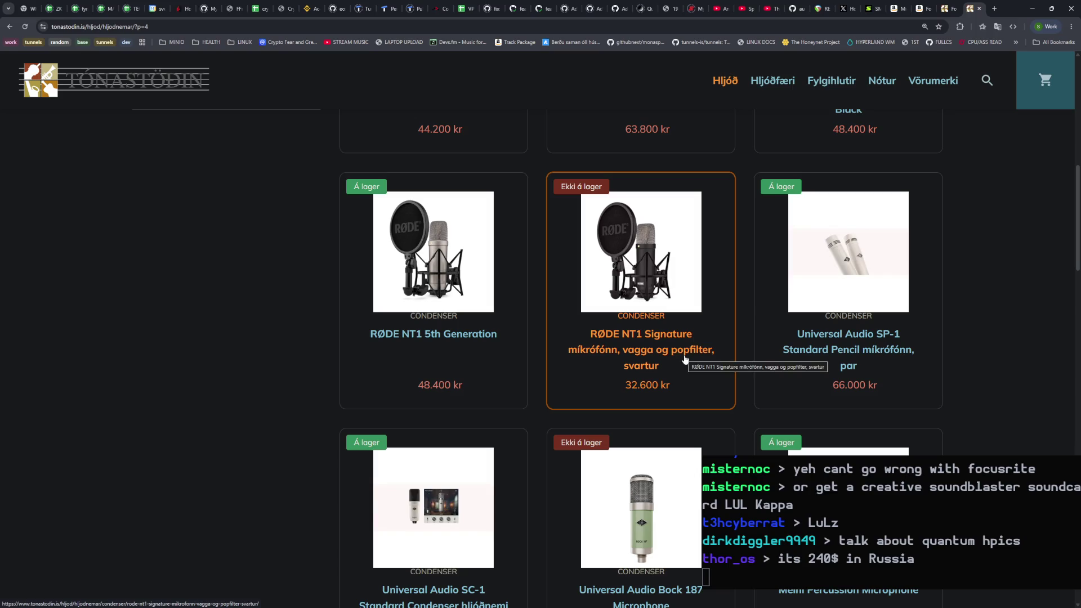
{"action": "left_click", "coordinate": [453, 334]}
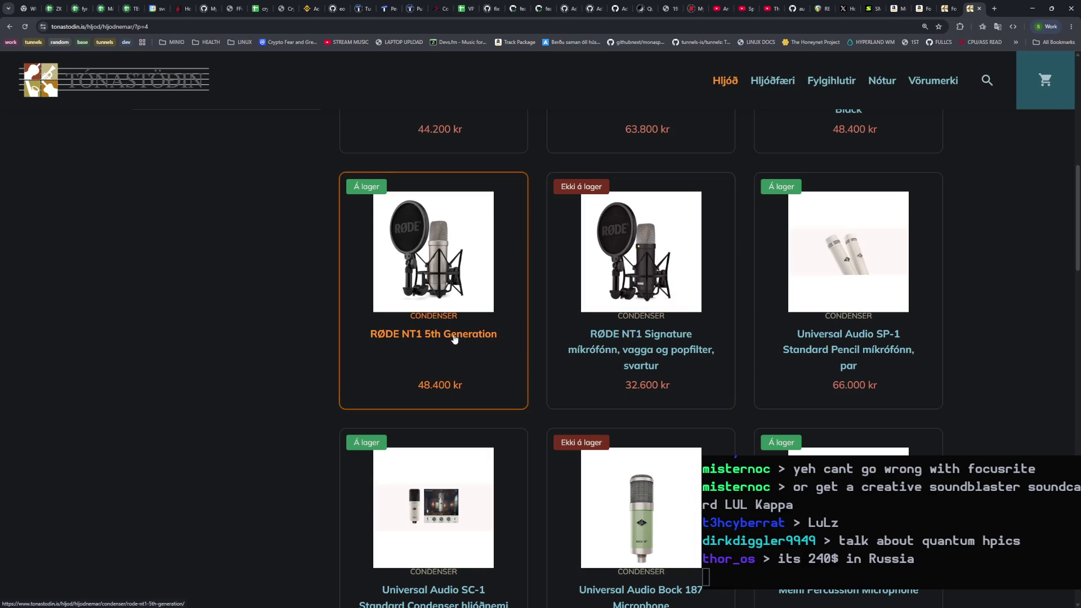
{"action": "scroll", "coordinate": [595, 350], "scroll_direction": "down", "scroll_amount": 10}
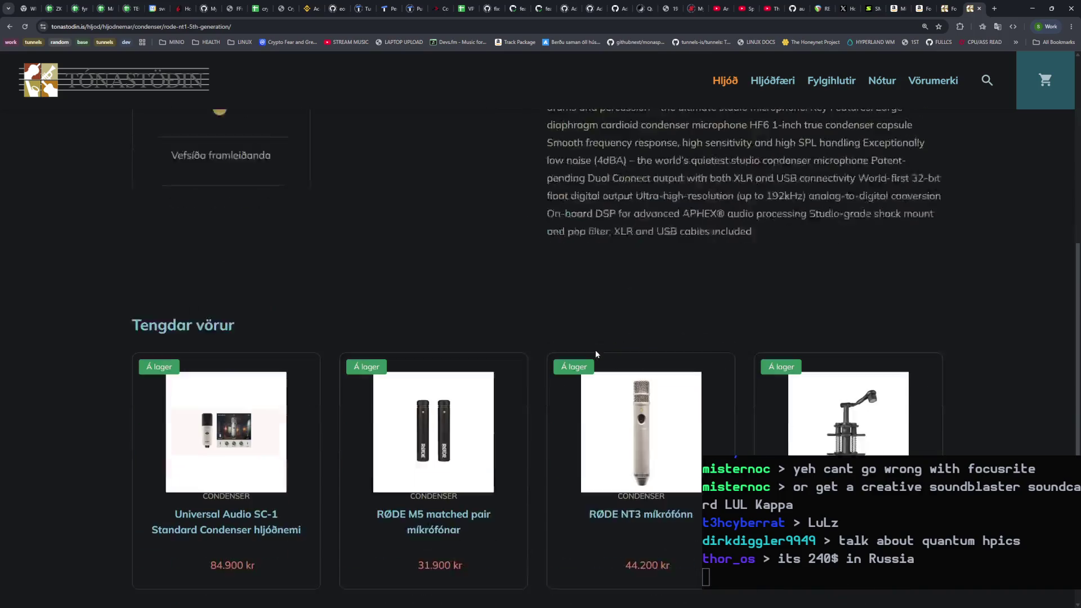
{"action": "scroll", "coordinate": [594, 351], "scroll_direction": "up", "scroll_amount": 15}
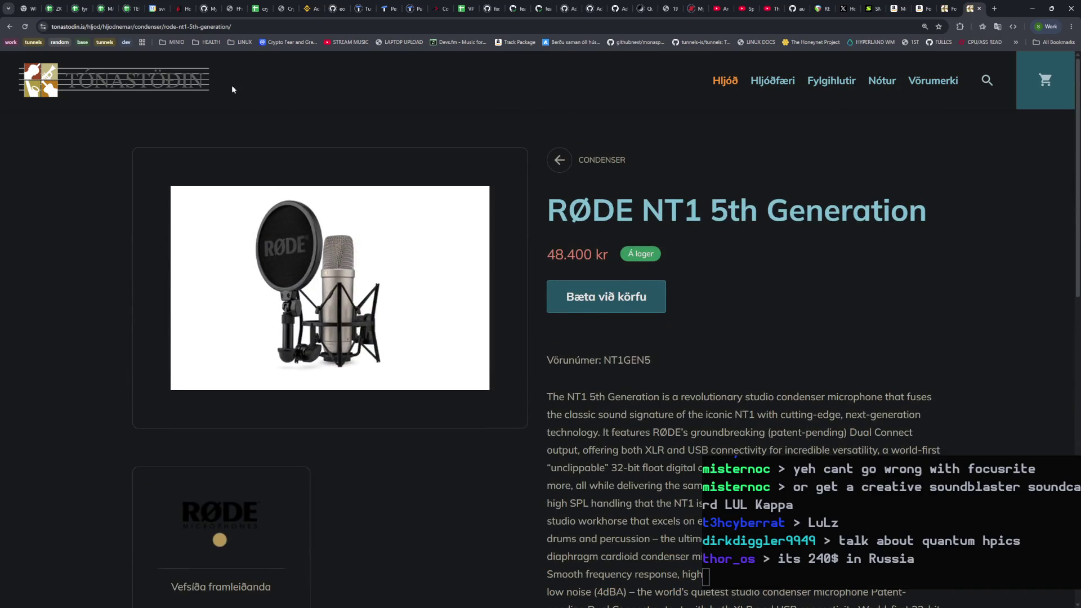
{"action": "left_click", "coordinate": [9, 26]}
{"action": "scroll", "coordinate": [988, 312], "scroll_direction": "down", "scroll_amount": 10}
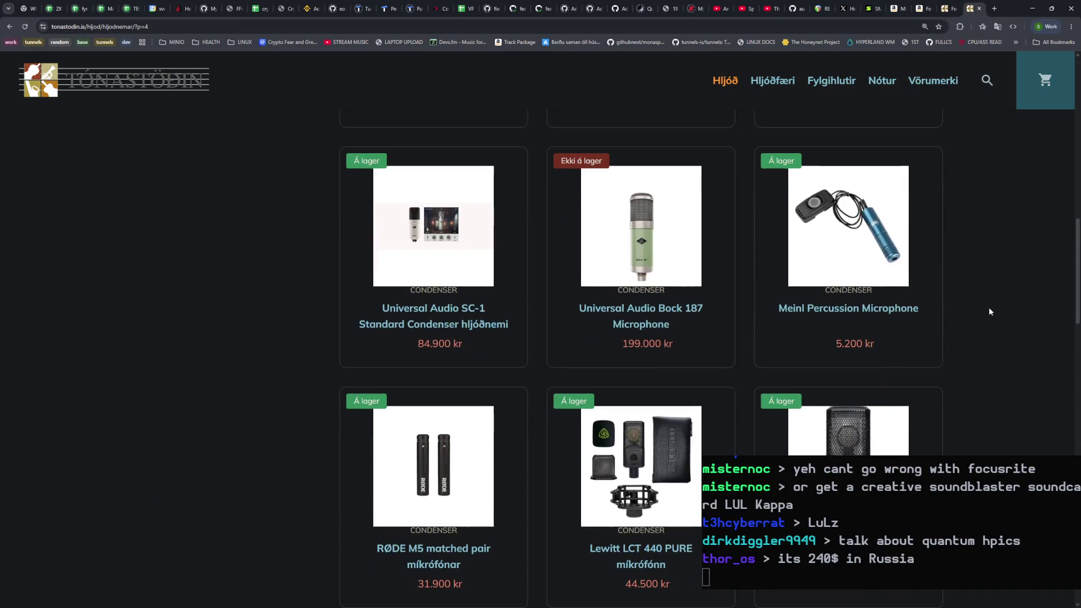
{"action": "scroll", "coordinate": [989, 309], "scroll_direction": "down", "scroll_amount": 5}
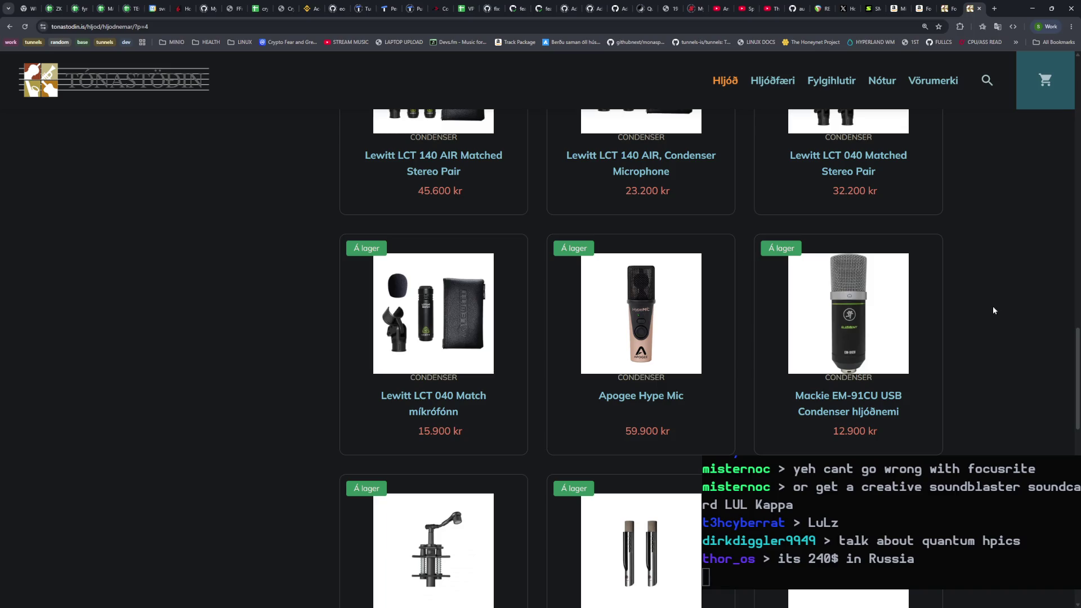
{"action": "scroll", "coordinate": [993, 307], "scroll_direction": "down", "scroll_amount": 4}
{"action": "scroll", "coordinate": [987, 310], "scroll_direction": "down", "scroll_amount": 5}
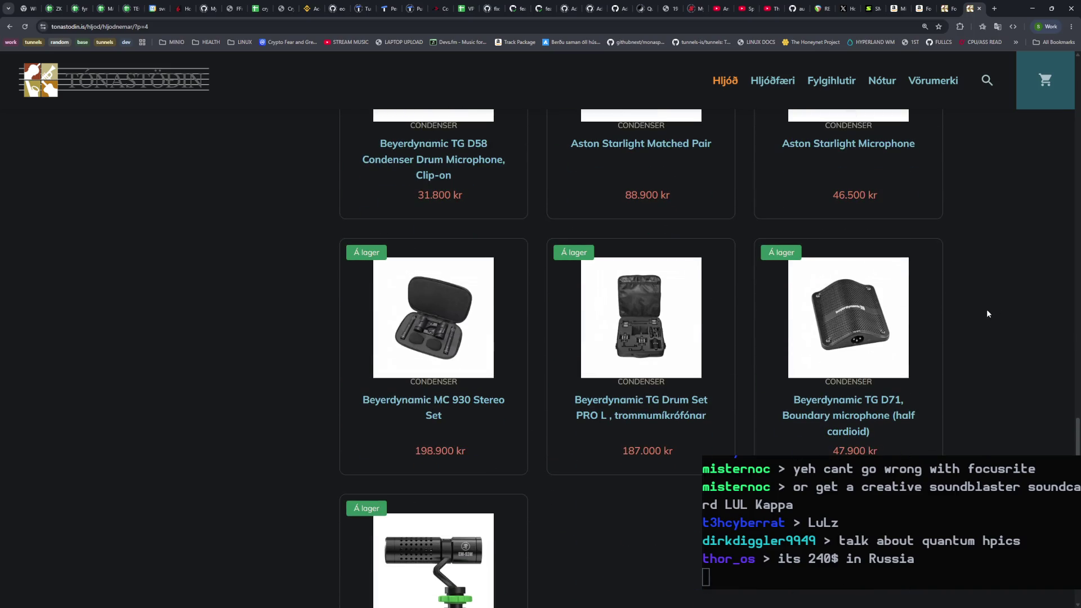
{"action": "scroll", "coordinate": [987, 314], "scroll_direction": "down", "scroll_amount": 3}
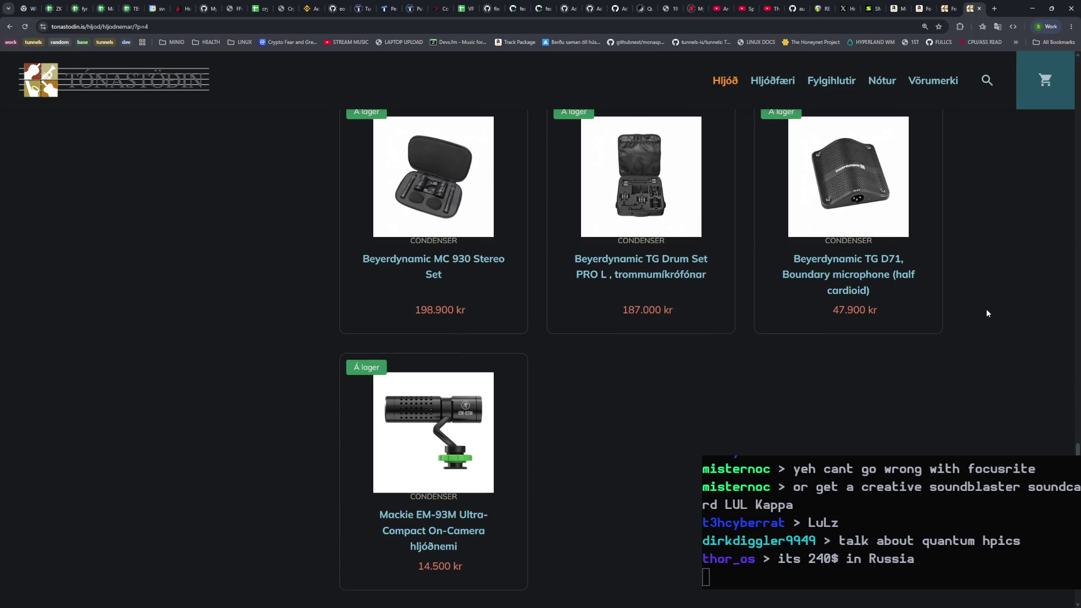
{"action": "key", "text": "ctrl+Page_Up"}
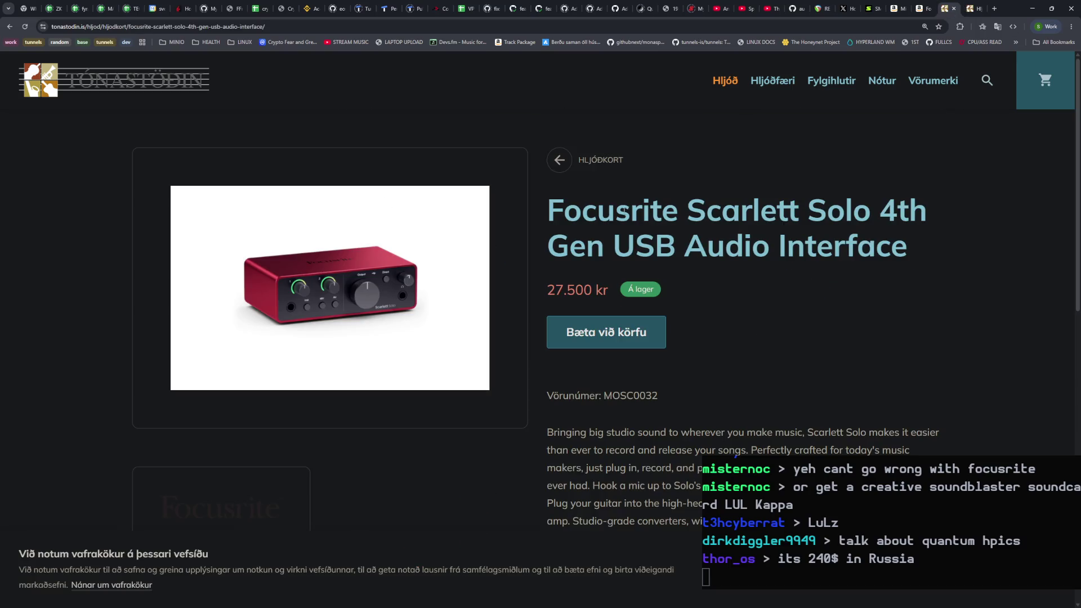
{"action": "key", "text": "ctrl+Page_Down"}
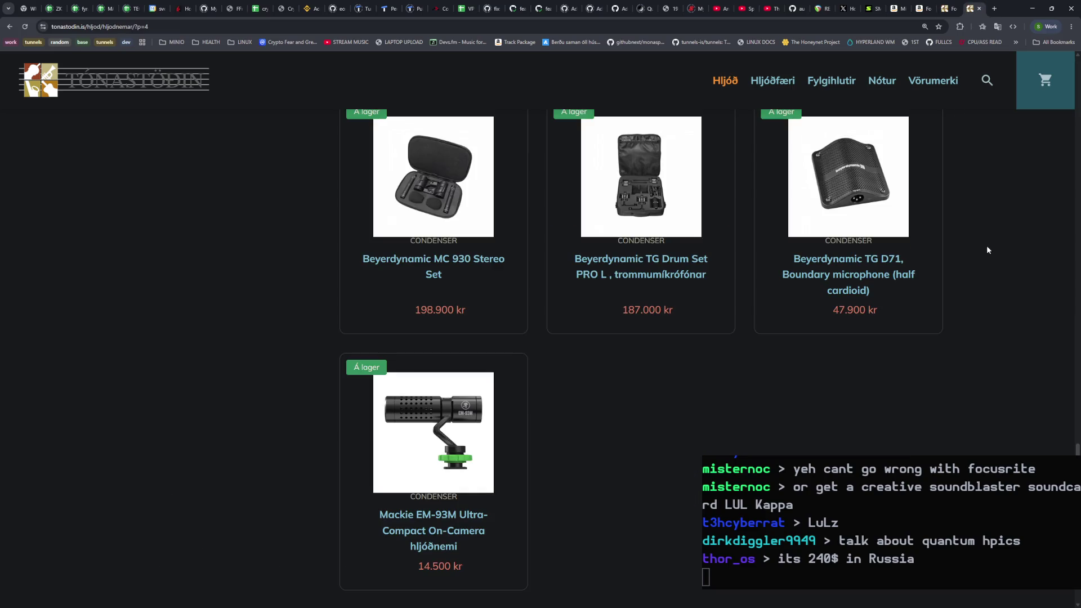
{"action": "scroll", "coordinate": [992, 262], "scroll_direction": "down", "scroll_amount": 3}
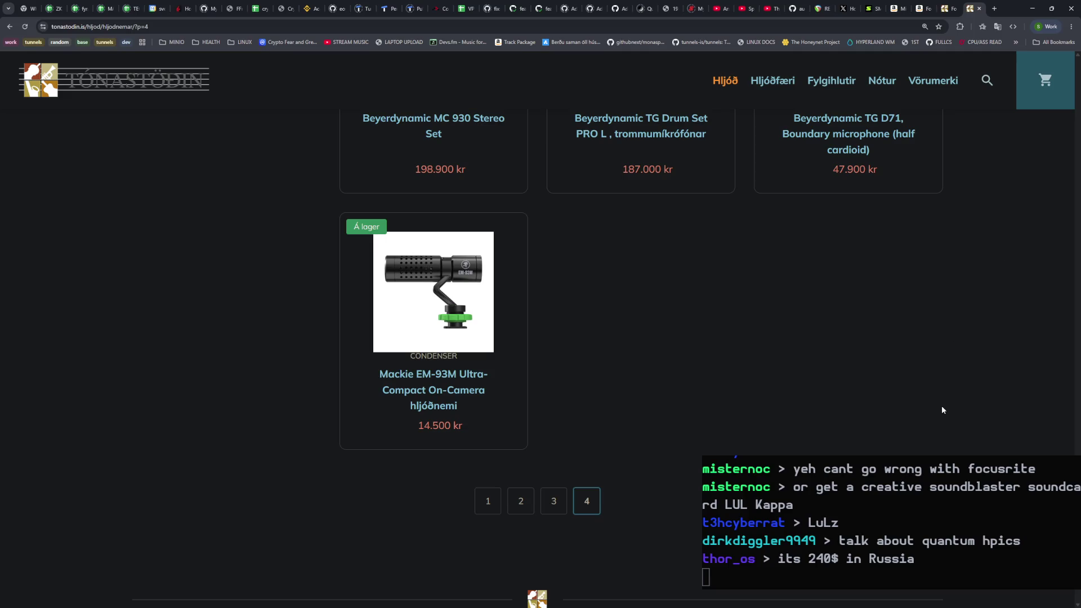
{"action": "scroll", "coordinate": [938, 408], "scroll_direction": "down", "scroll_amount": 3}
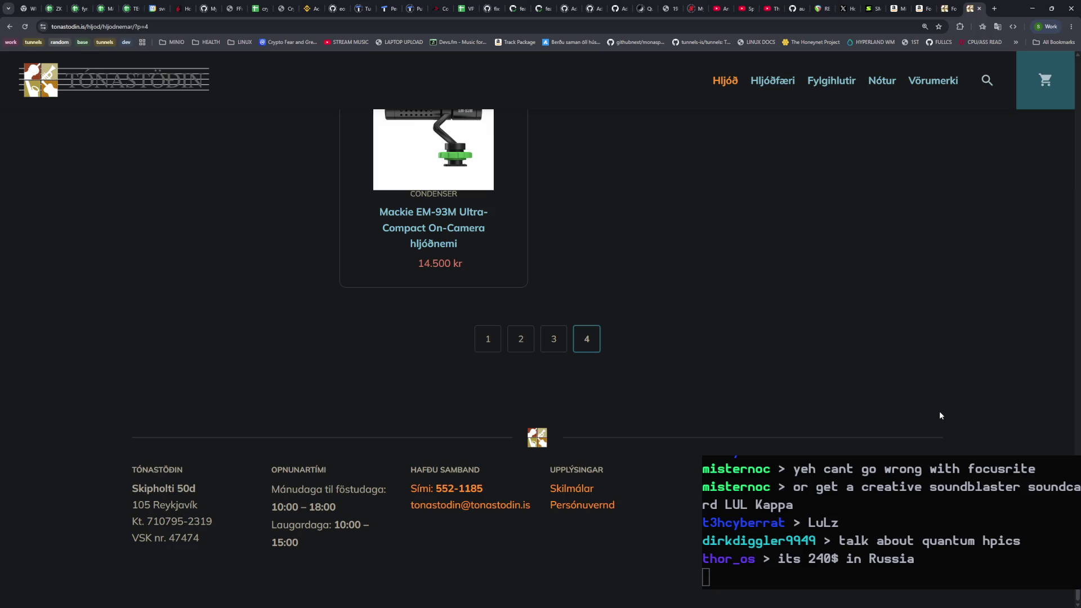
{"action": "scroll", "coordinate": [940, 415], "scroll_direction": "up", "scroll_amount": 3}
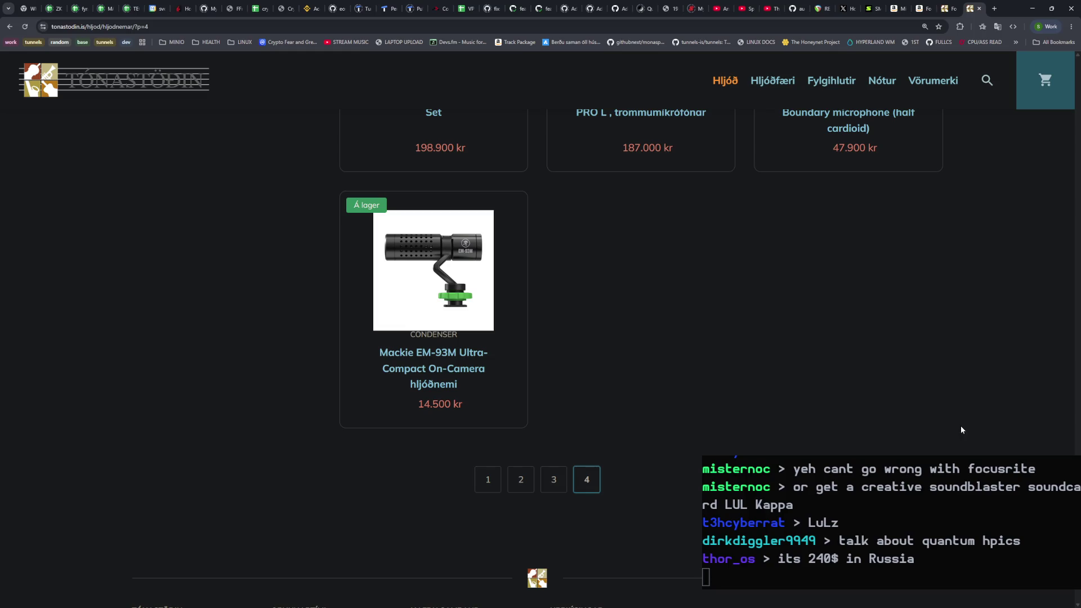
{"action": "scroll", "coordinate": [961, 428], "scroll_direction": "up", "scroll_amount": 3}
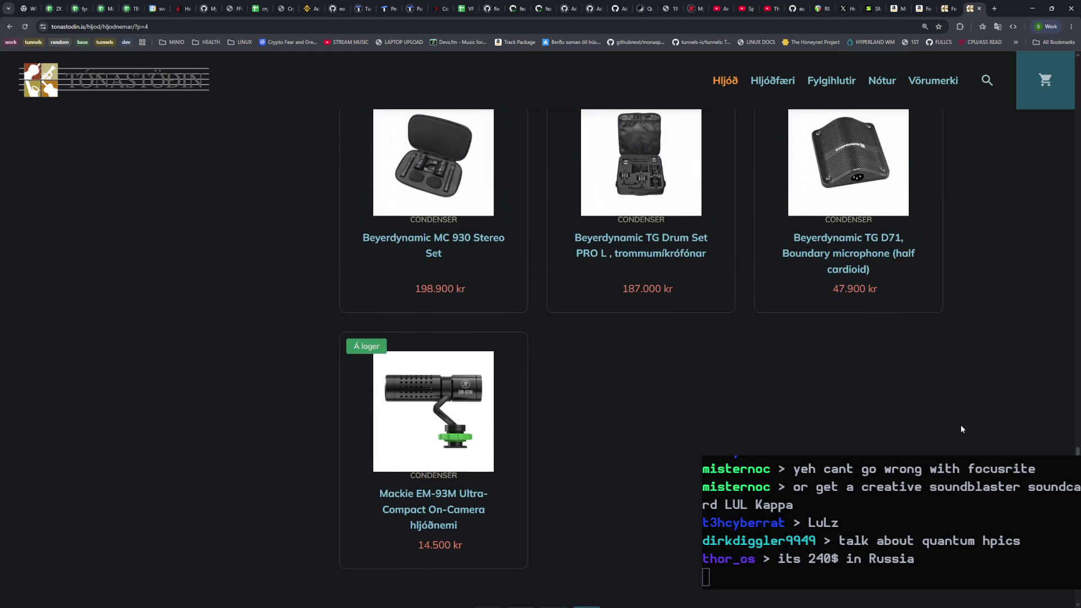
{"action": "scroll", "coordinate": [960, 428], "scroll_direction": "up", "scroll_amount": 8}
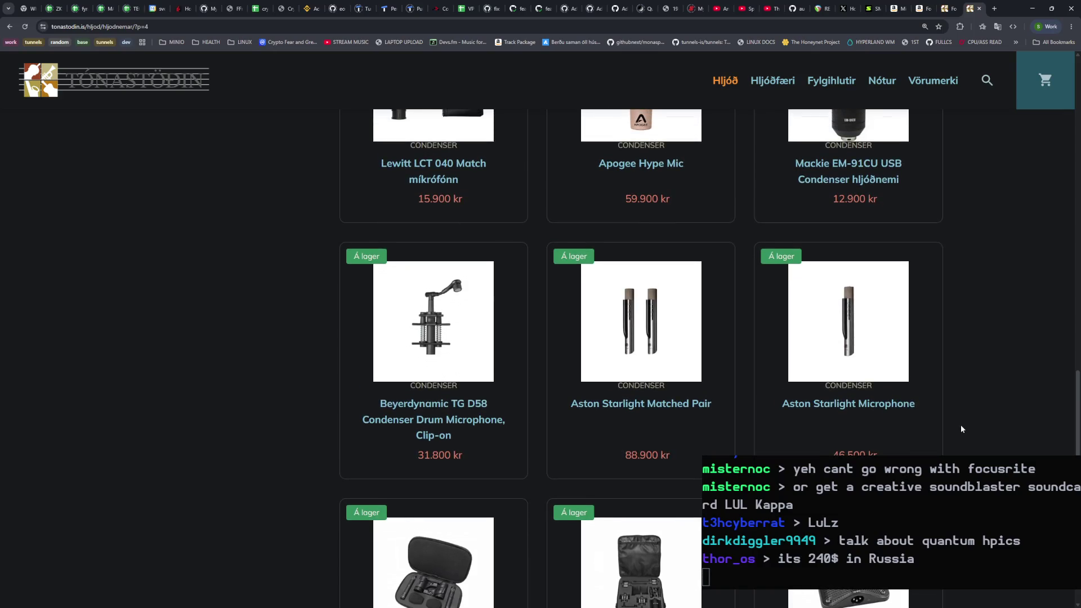
{"action": "scroll", "coordinate": [960, 427], "scroll_direction": "up", "scroll_amount": 3}
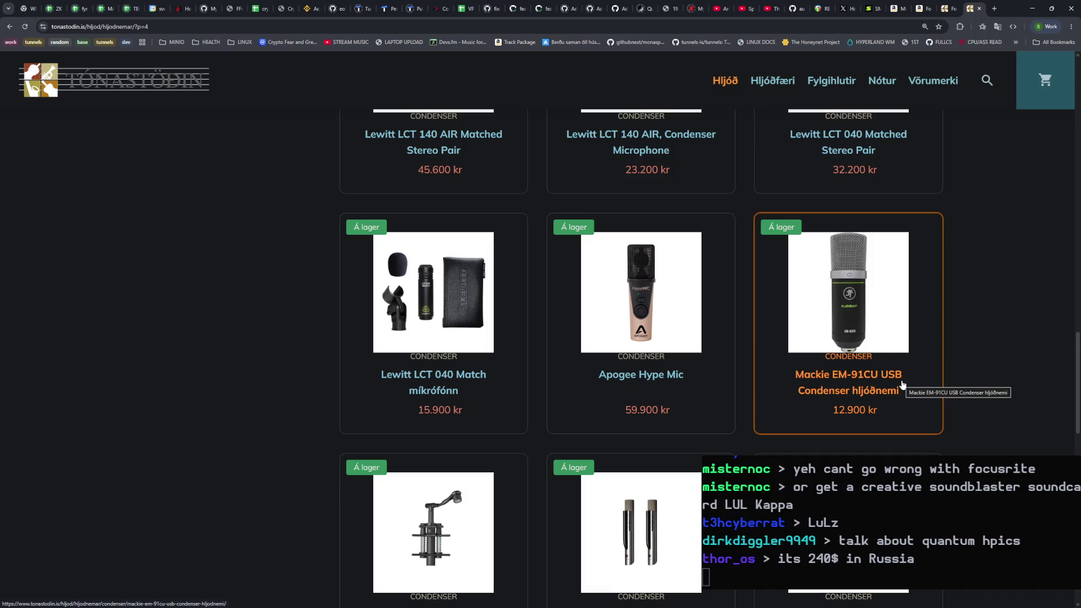
{"action": "scroll", "coordinate": [971, 381], "scroll_direction": "up", "scroll_amount": 4}
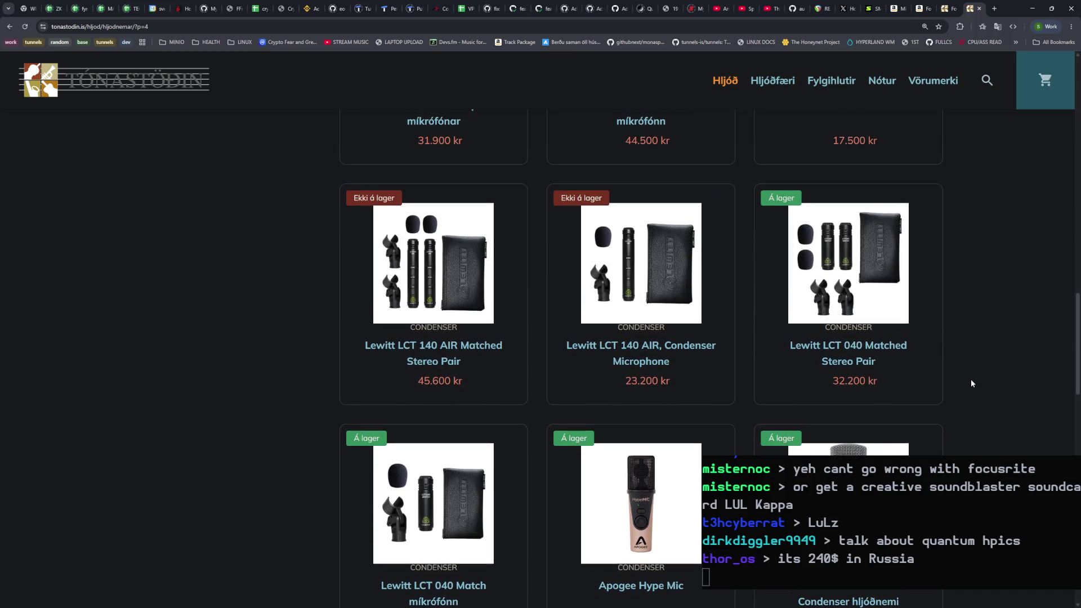
{"action": "scroll", "coordinate": [970, 383], "scroll_direction": "down", "scroll_amount": 2}
{"action": "scroll", "coordinate": [1006, 427], "scroll_direction": "up", "scroll_amount": 8}
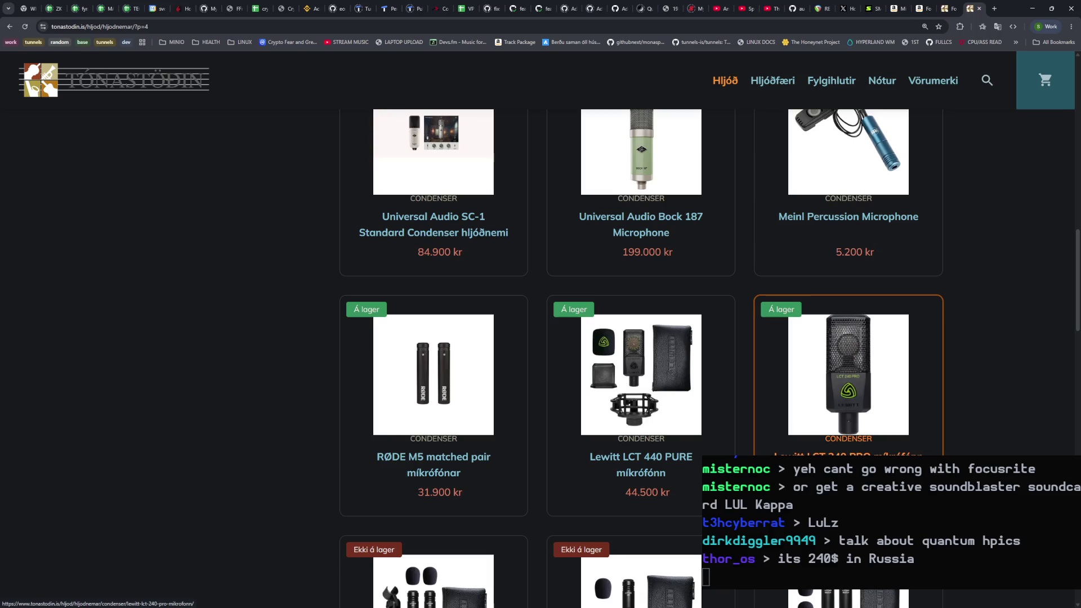
{"action": "left_click", "coordinate": [796, 434]}
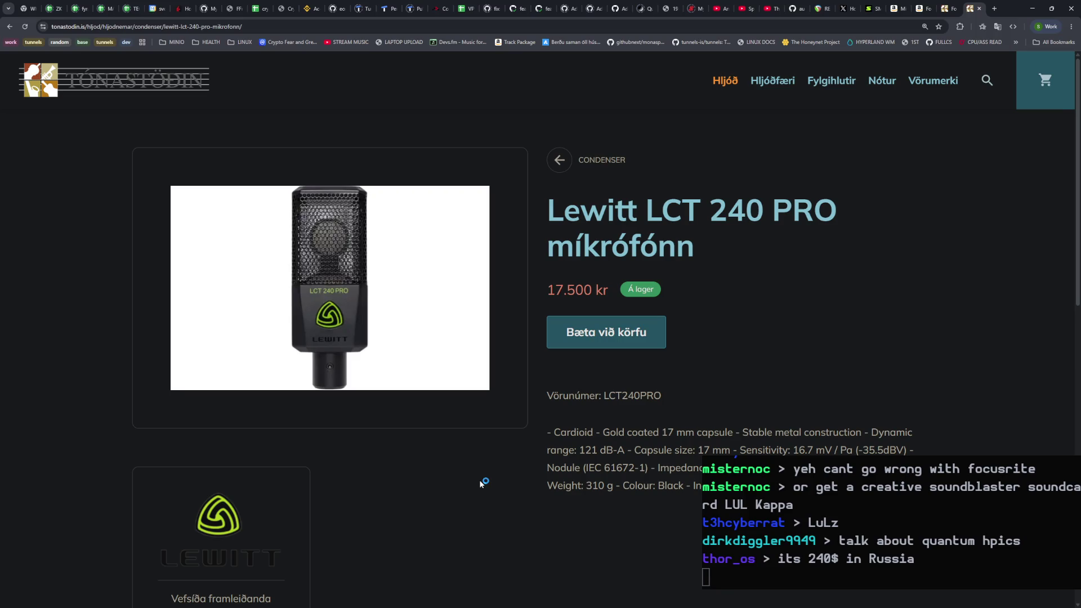
Step: Select the Lewitt LCT 240 PRO's 17.500 kr price on its product page
{"action": "left_click_drag", "start_coordinate": [546, 291], "coordinate": [604, 292]}
{"action": "left_click", "coordinate": [597, 297]}
{"action": "double_click", "coordinate": [596, 292]}
{"action": "left_click", "coordinate": [601, 293]}
Step: Glance over the Lewitt page, then return to the Focusrite Scarlett Solo tab
{"action": "scroll", "coordinate": [562, 441], "scroll_direction": "down", "scroll_amount": 5}
{"action": "scroll", "coordinate": [562, 441], "scroll_direction": "up", "scroll_amount": 5}
{"action": "left_click", "coordinate": [946, 12]}
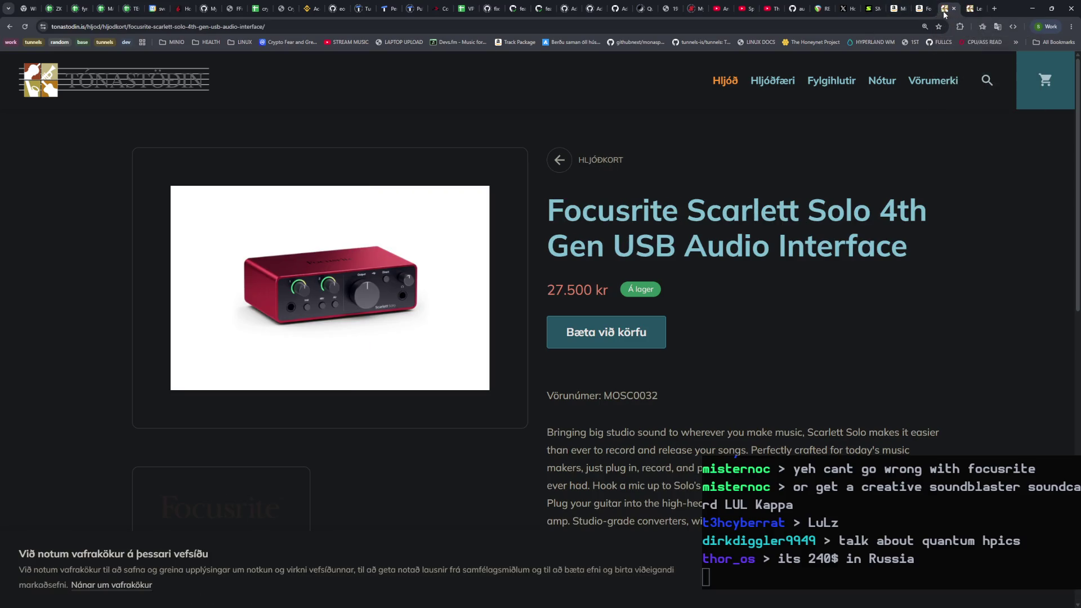
{"action": "left_click", "coordinate": [923, 13]}
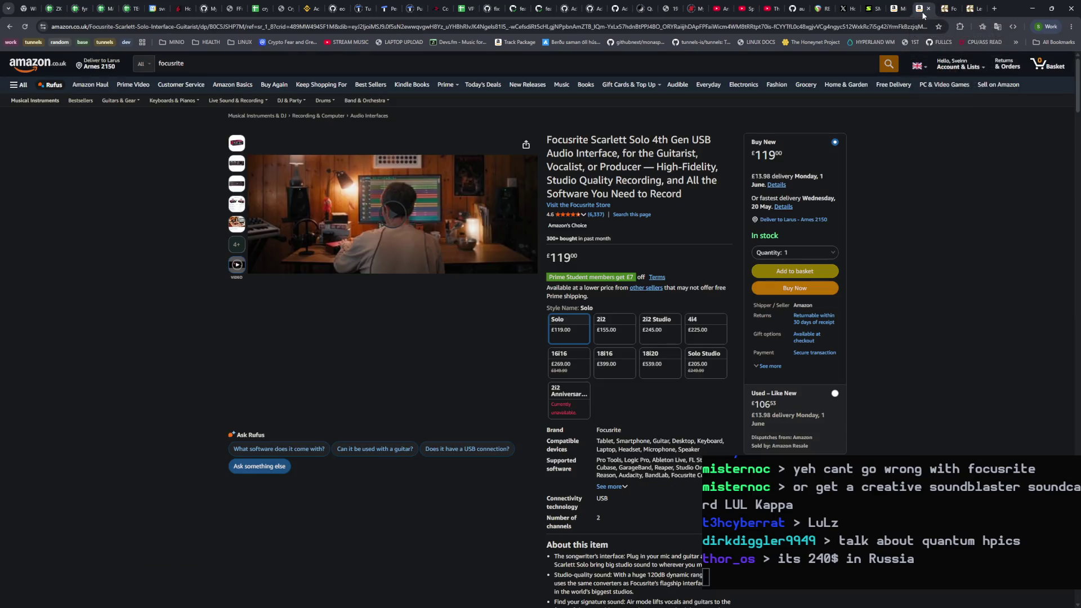
{"action": "left_click", "coordinate": [947, 10]}
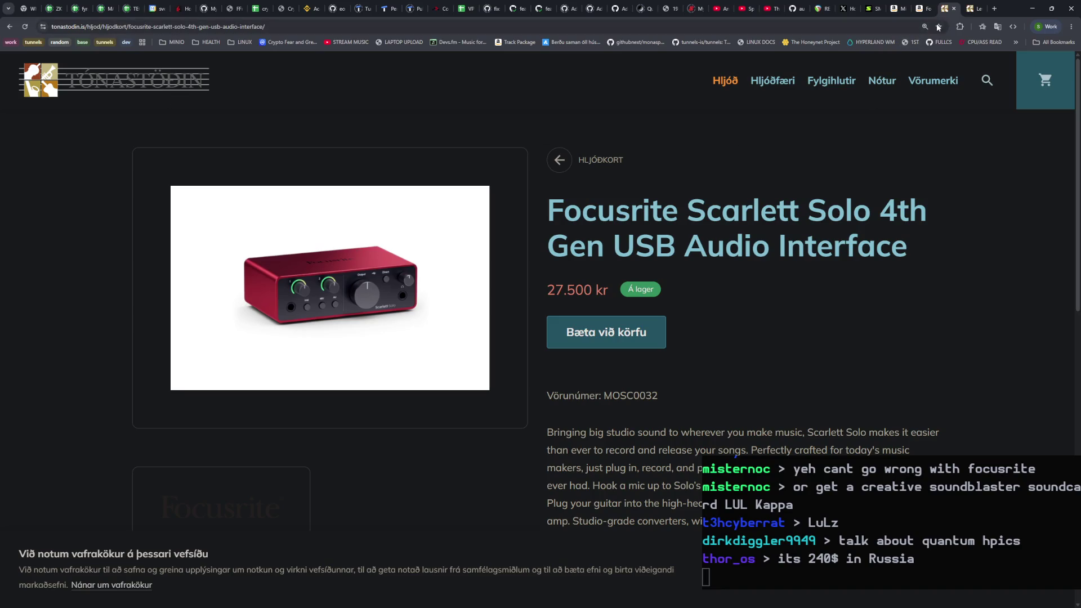
Step: Compare the Focusrite Scarlett Solo and Lewitt LCT 240 PRO tabs, selecting each product title
{"action": "left_click", "coordinate": [969, 11]}
{"action": "left_click", "coordinate": [946, 9]}
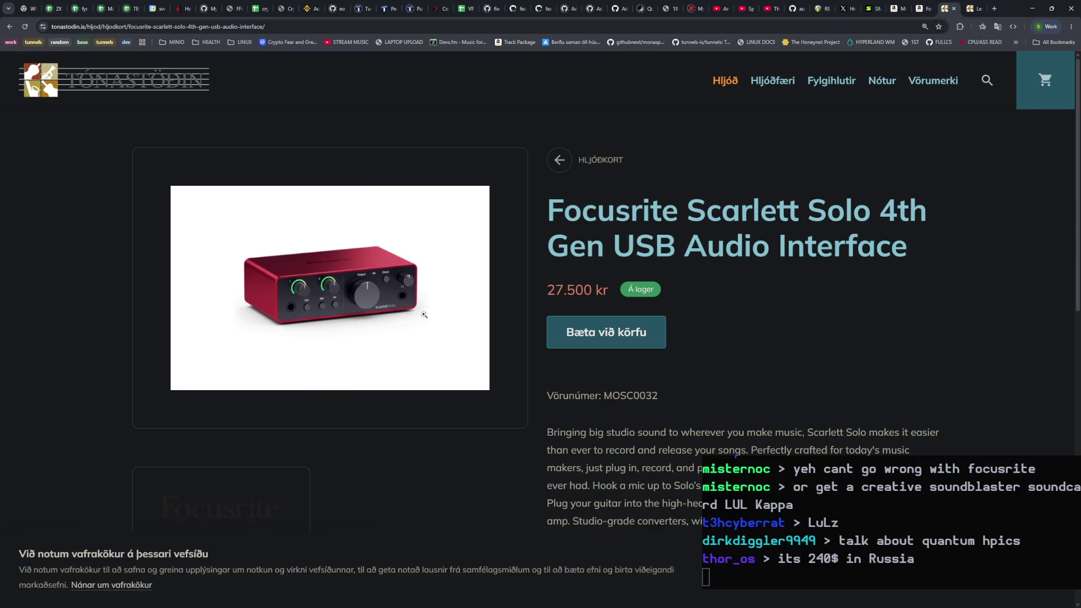
{"action": "mouse_move", "coordinate": [661, 216]}
{"action": "left_mouse_down"}
{"action": "mouse_move", "coordinate": [921, 247]}
{"action": "mouse_move", "coordinate": [542, 223]}
{"action": "left_mouse_up"}
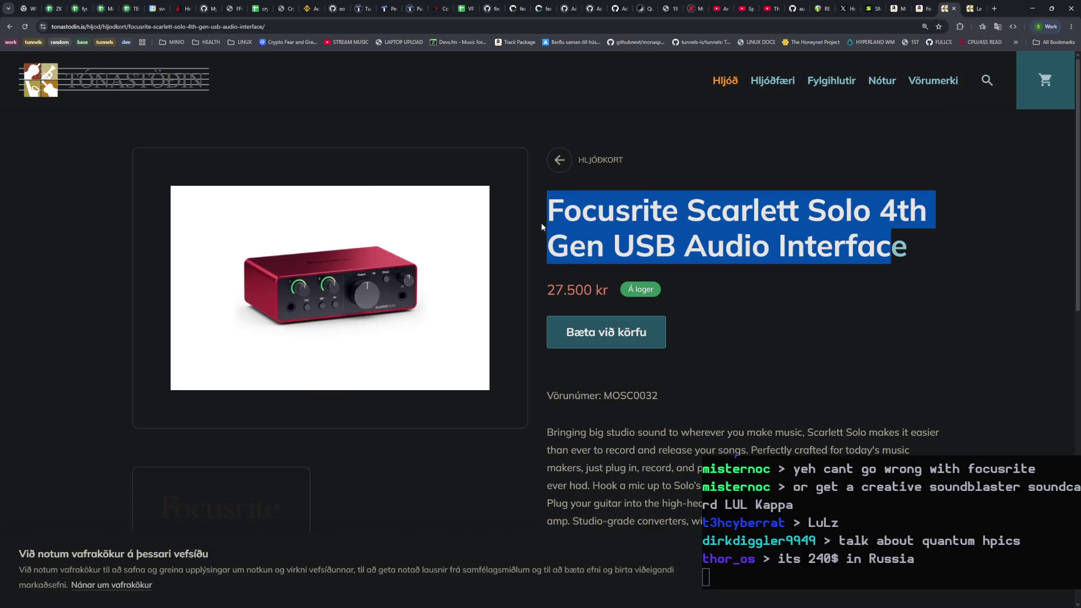
{"action": "left_click", "coordinate": [541, 224]}
{"action": "left_click", "coordinate": [970, 9]}
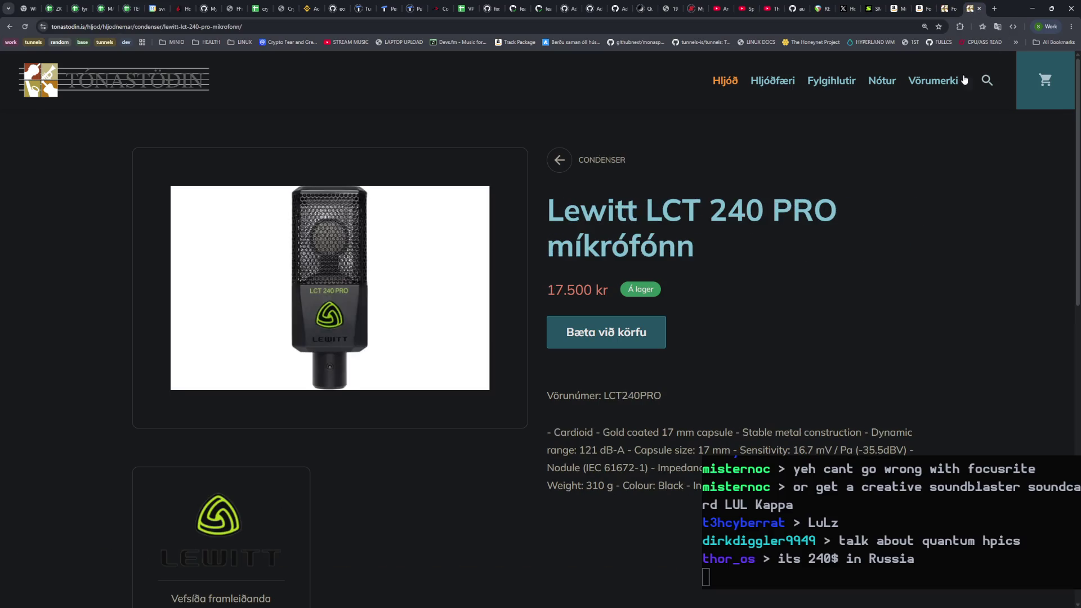
{"action": "left_click_drag", "start_coordinate": [547, 209], "coordinate": [725, 243]}
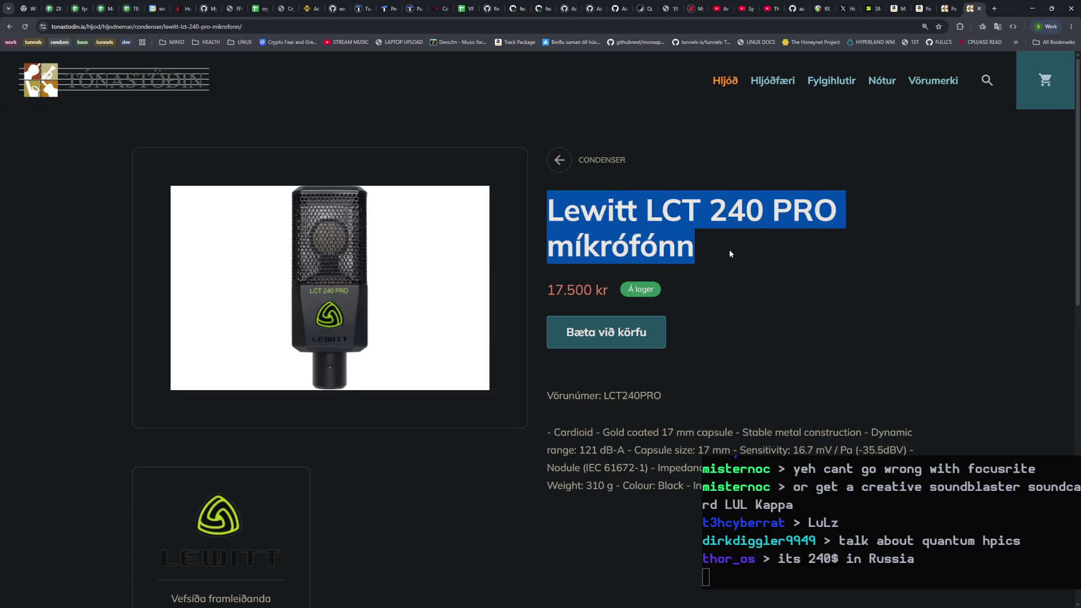
{"action": "left_click", "coordinate": [729, 254]}
Step: Go to the Shure SM57 tab and close it along with the Amazon Focusrite tab
{"action": "left_click", "coordinate": [923, 9]}
{"action": "left_click", "coordinate": [948, 9]}
{"action": "left_click", "coordinate": [872, 9]}
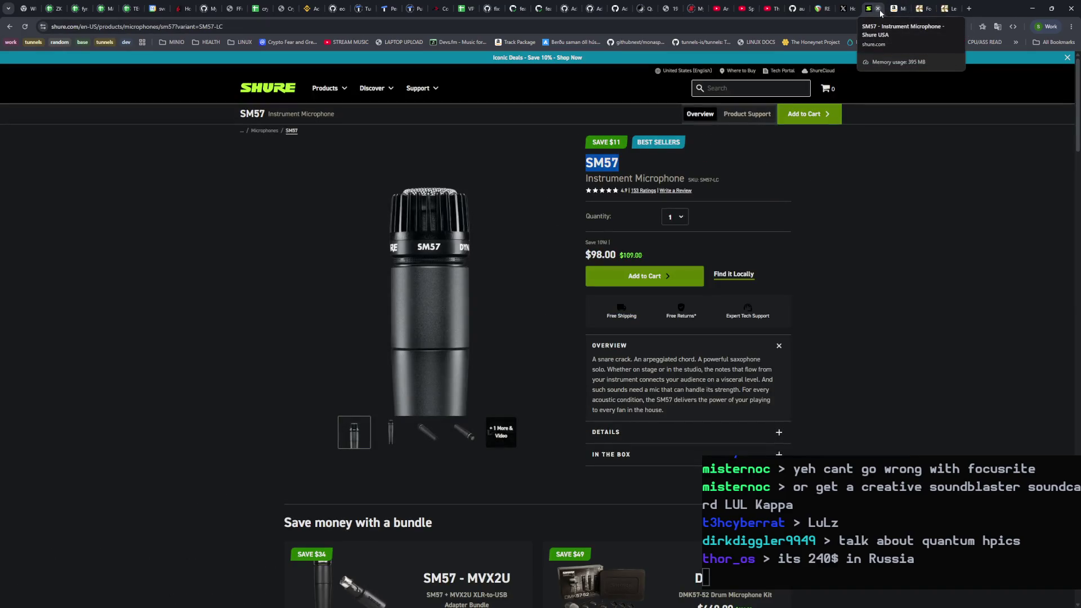
{"action": "left_click", "coordinate": [878, 9]}
{"action": "left_click", "coordinate": [878, 10]}
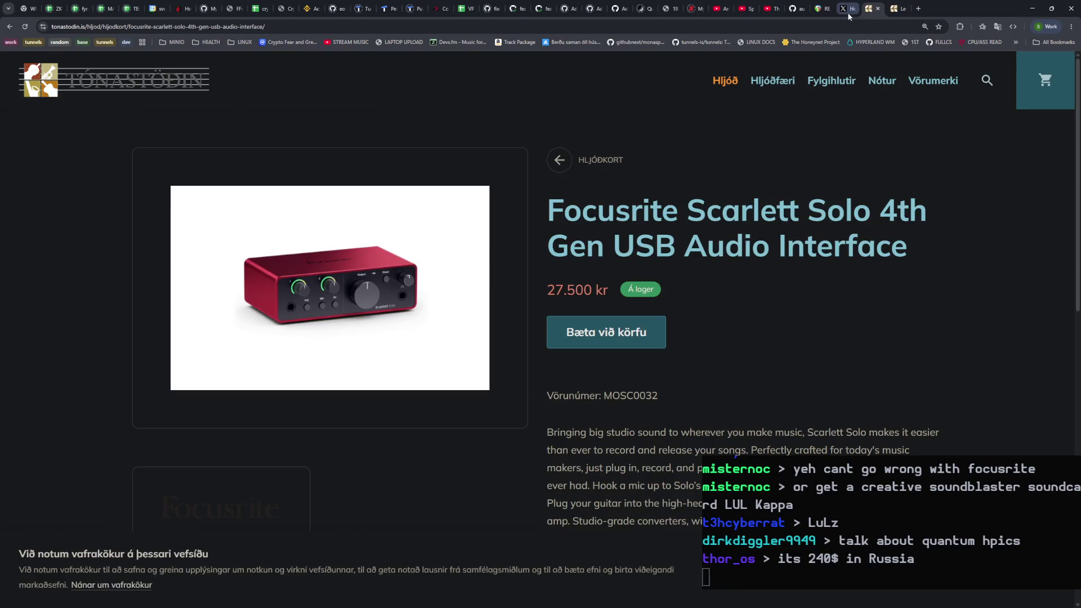
Step: Load the 70 new posts at the top of the X home feed, then close the leftover ReaPlugs tab
{"action": "left_click", "coordinate": [847, 15]}
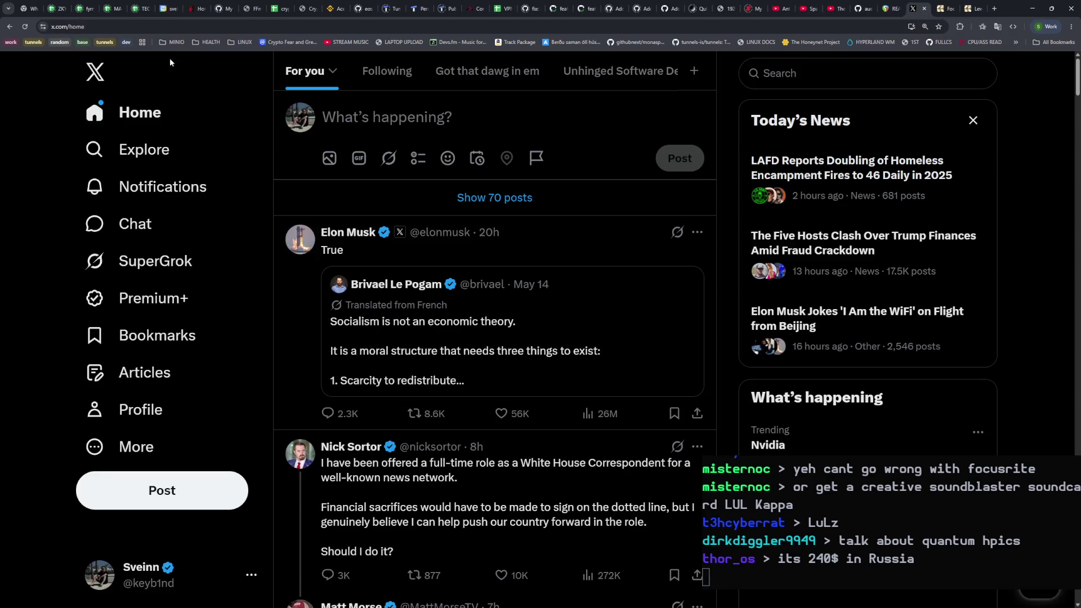
{"action": "left_click", "coordinate": [510, 198]}
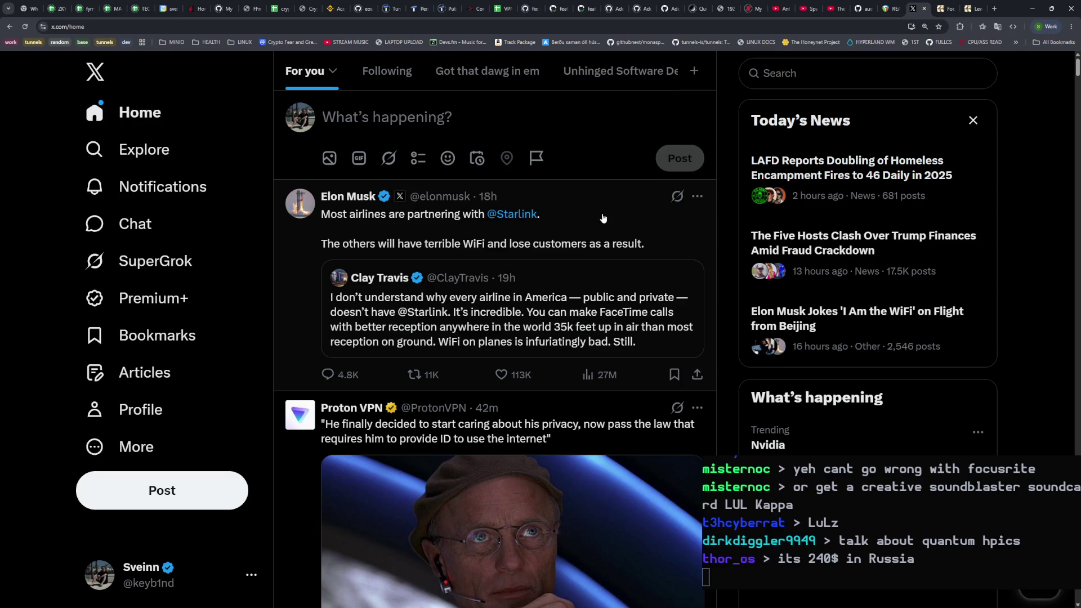
{"action": "scroll", "coordinate": [551, 242], "scroll_direction": "down", "scroll_amount": 3}
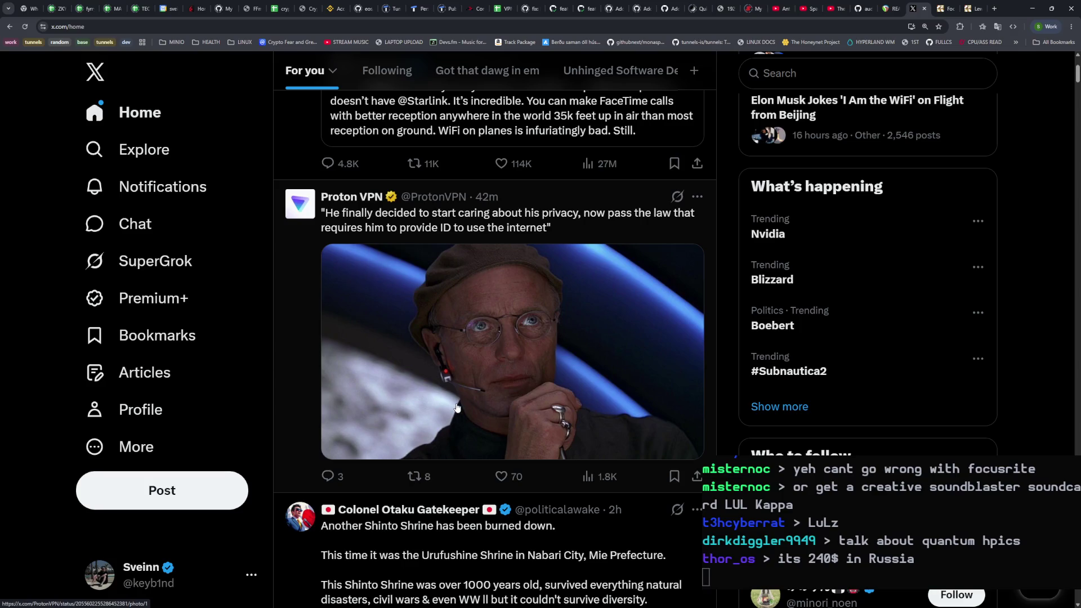
{"action": "scroll", "coordinate": [479, 384], "scroll_direction": "up", "scroll_amount": 3}
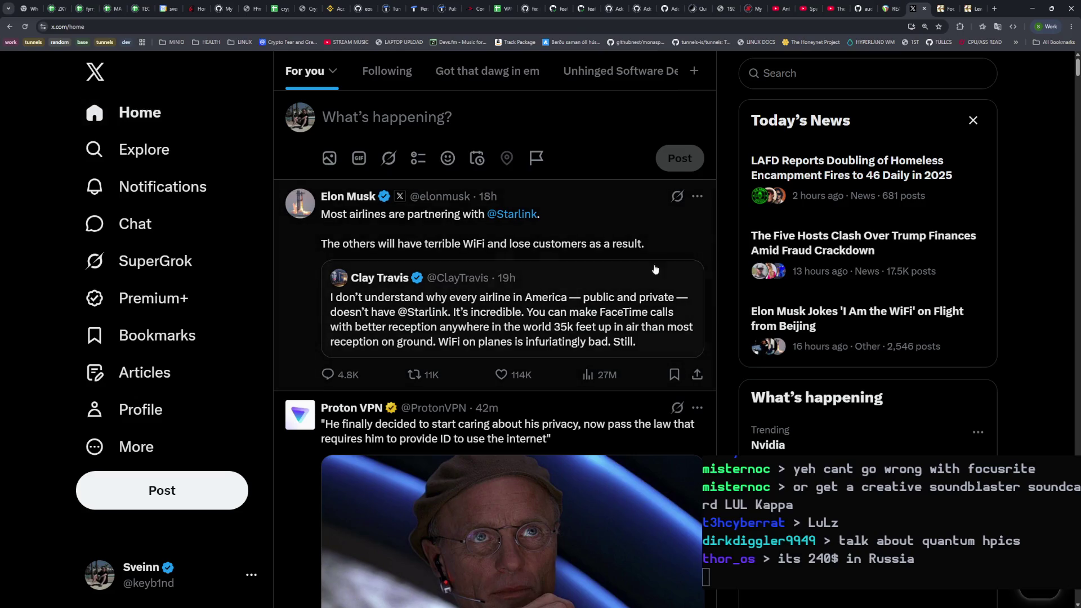
{"action": "left_click", "coordinate": [894, 12]}
{"action": "left_click", "coordinate": [896, 9]}
Step: Check the Scarlett Solo 4th Gen's 27.500 kr price, then switch to the SpaceX ozone video
{"action": "left_click", "coordinate": [917, 9]}
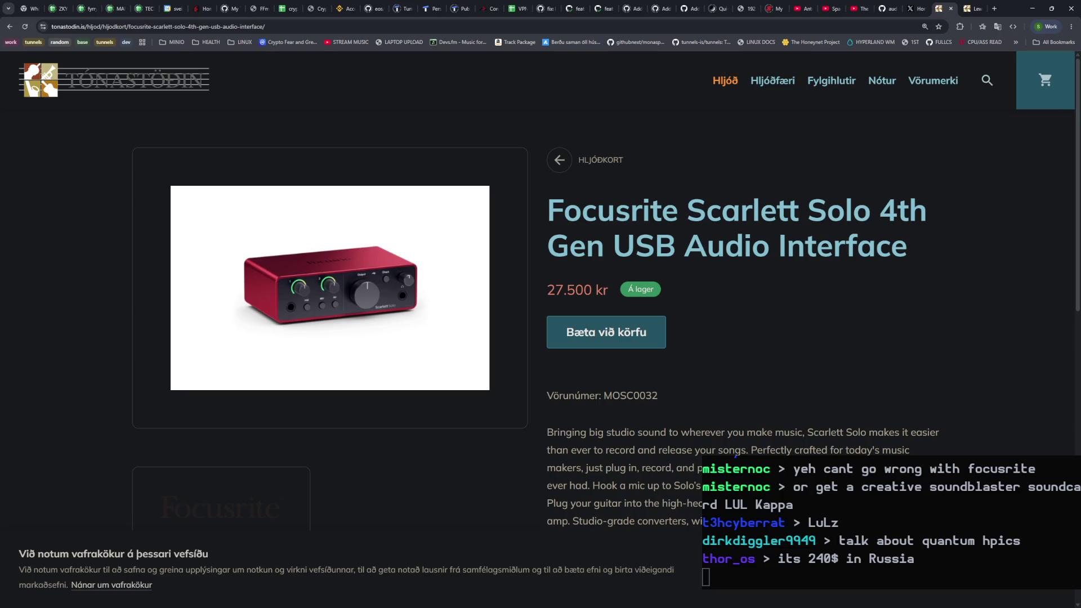
{"action": "left_click", "coordinate": [793, 289]}
{"action": "left_click", "coordinate": [803, 12]}
{"action": "left_click", "coordinate": [827, 11]}
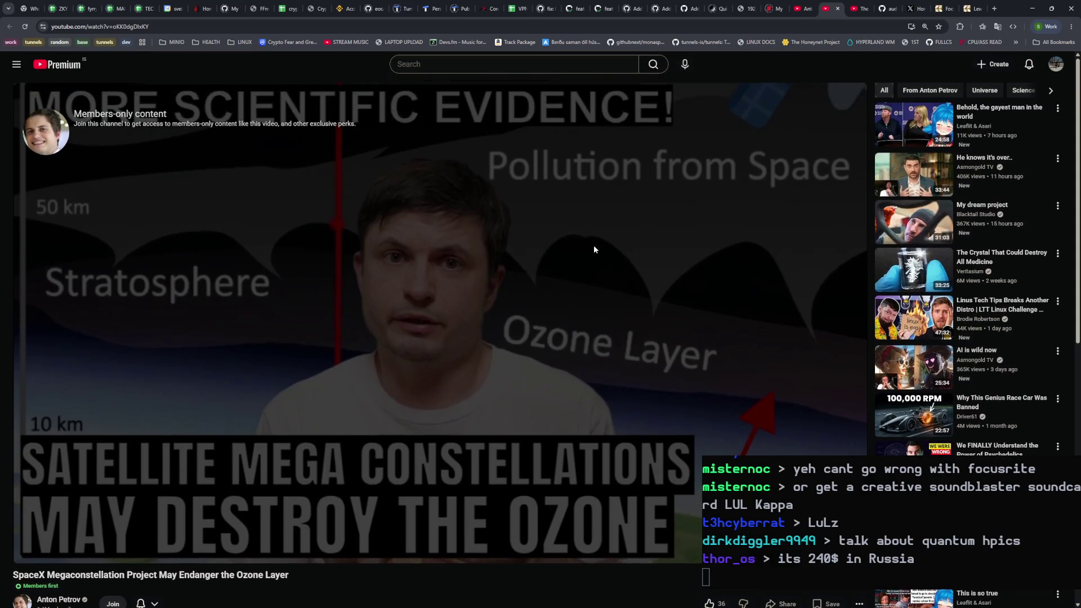
Step: Open the SpaceX ozone video creator's channel, then pause the universe-maps video in the next tab
{"action": "scroll", "coordinate": [230, 521], "scroll_direction": "down", "scroll_amount": 1}
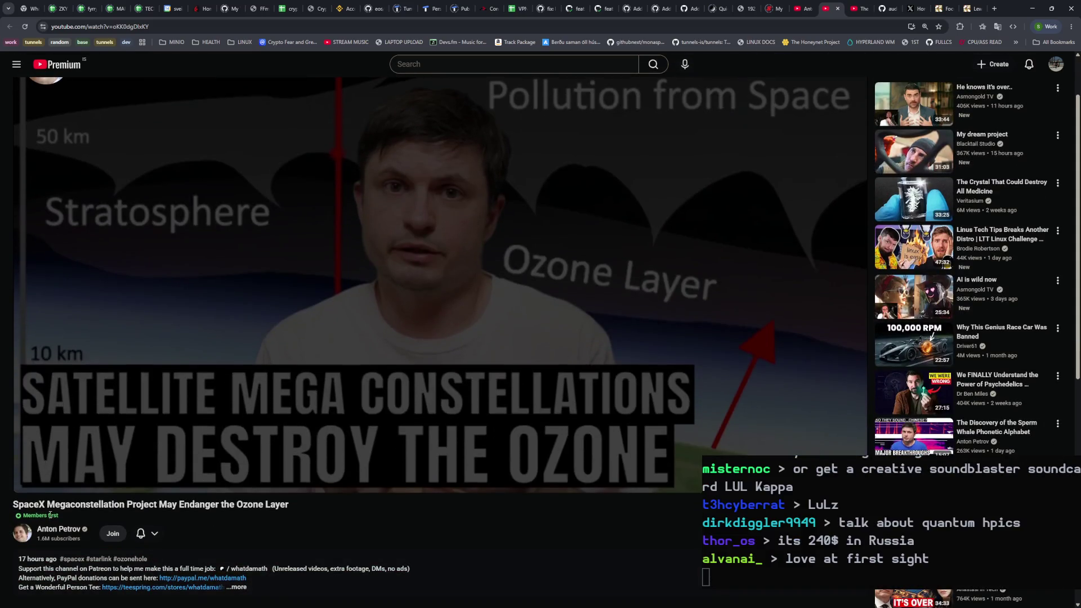
{"action": "scroll", "coordinate": [251, 548], "scroll_direction": "down", "scroll_amount": 1}
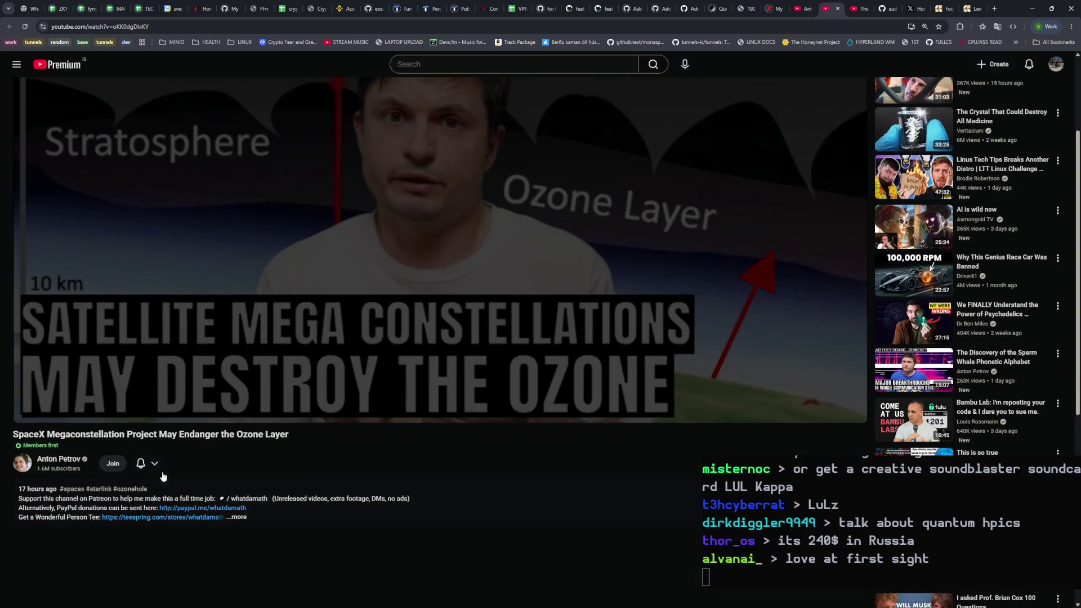
{"action": "scroll", "coordinate": [498, 284], "scroll_direction": "up", "scroll_amount": 2}
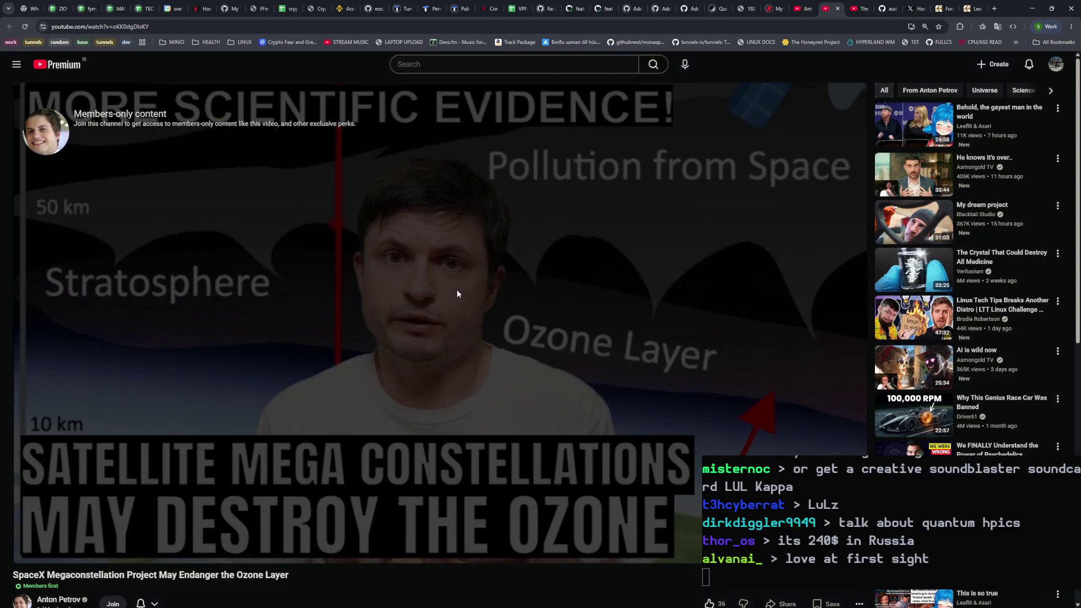
{"action": "scroll", "coordinate": [438, 349], "scroll_direction": "down", "scroll_amount": 1}
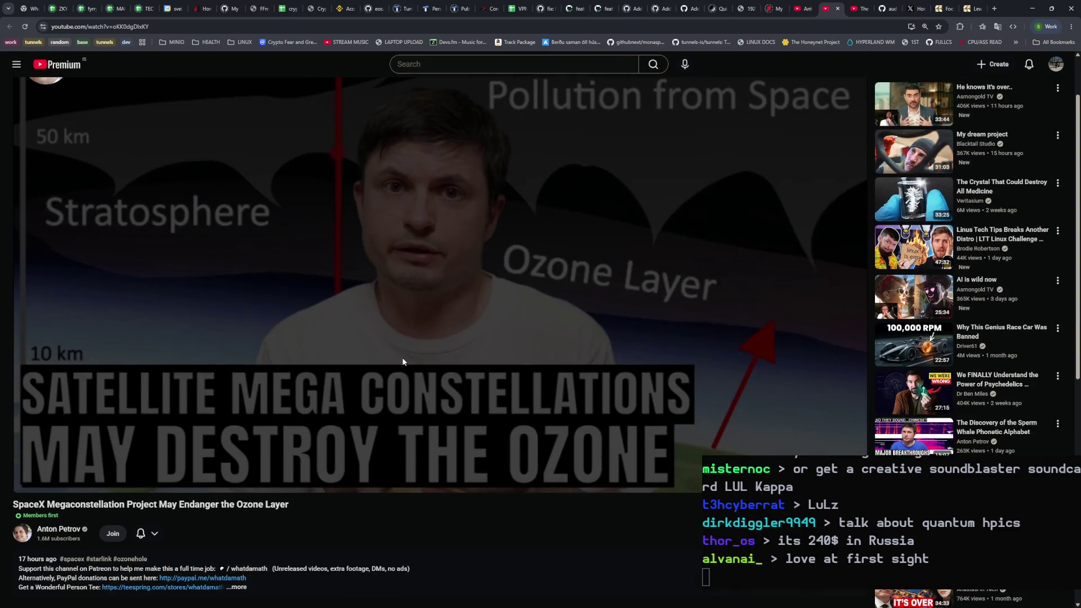
{"action": "left_click", "coordinate": [58, 529]}
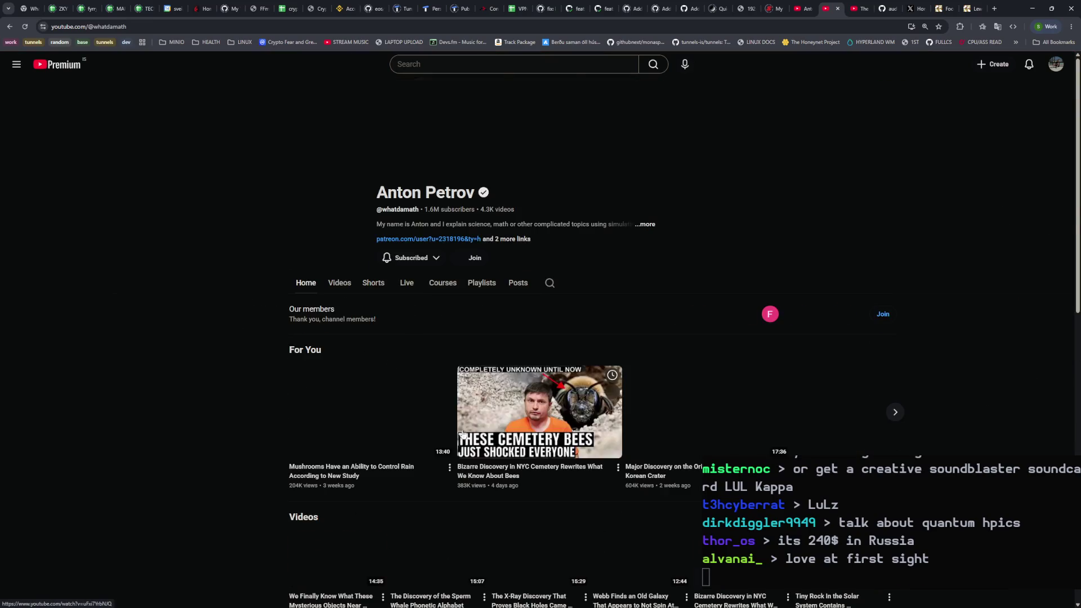
{"action": "key", "text": "ctrl+Tab"}
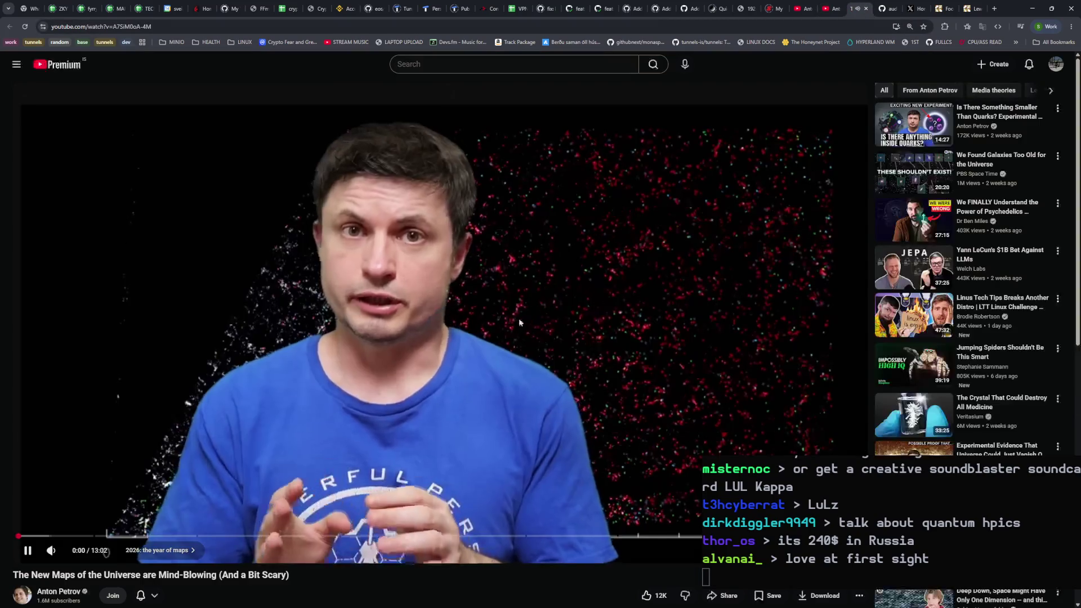
{"action": "left_click", "coordinate": [519, 318]}
Step: Play the 13:02 universe-maps video fullscreen, letting it run to 1:56
{"action": "mouse_move", "coordinate": [72, 553]}
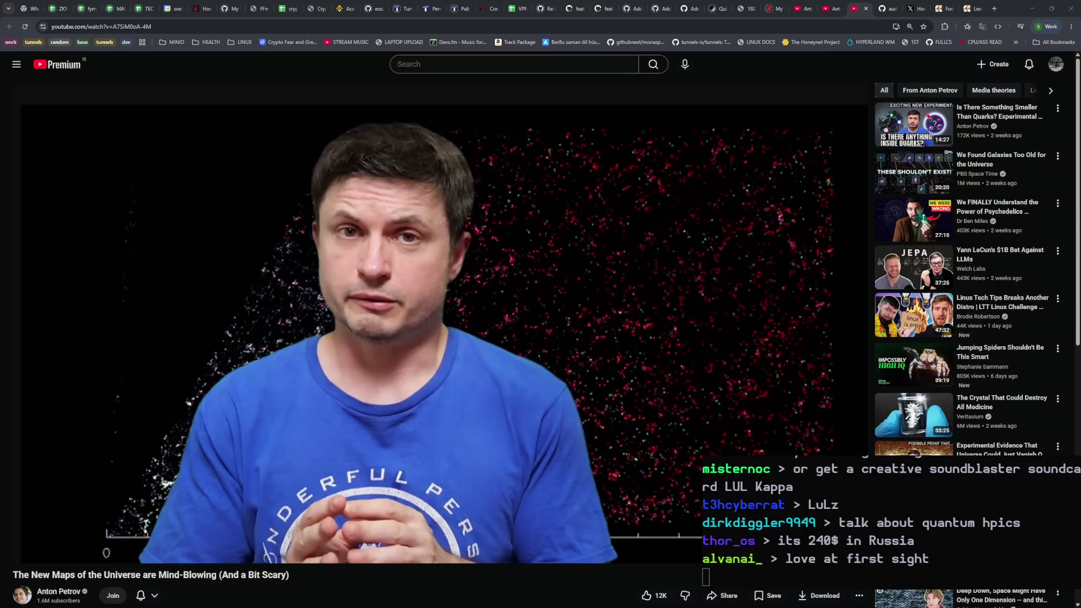
{"action": "left_click", "coordinate": [27, 550]}
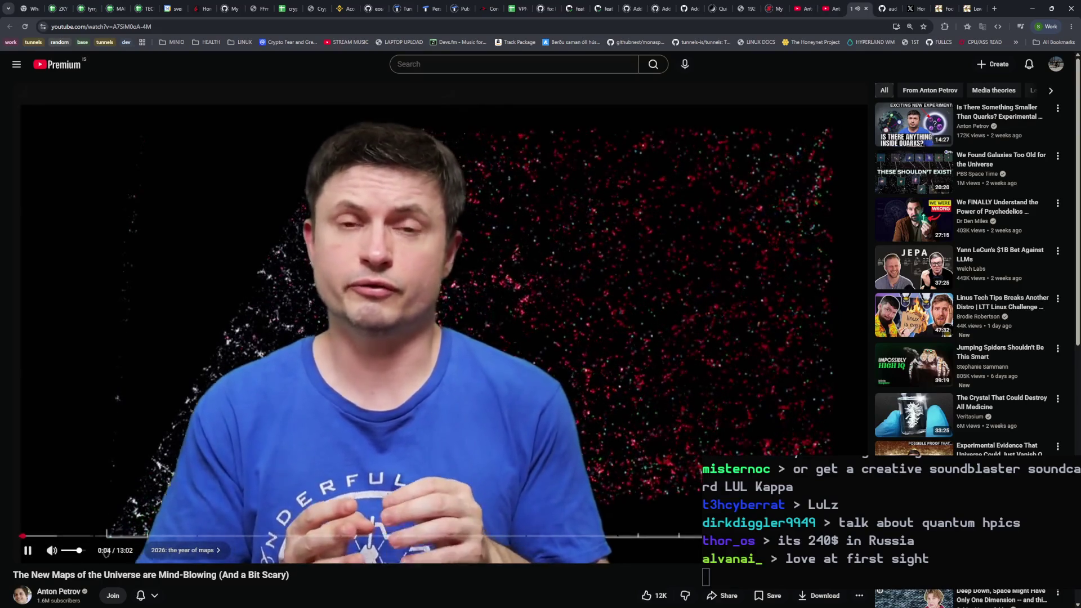
{"action": "key", "text": "f"}
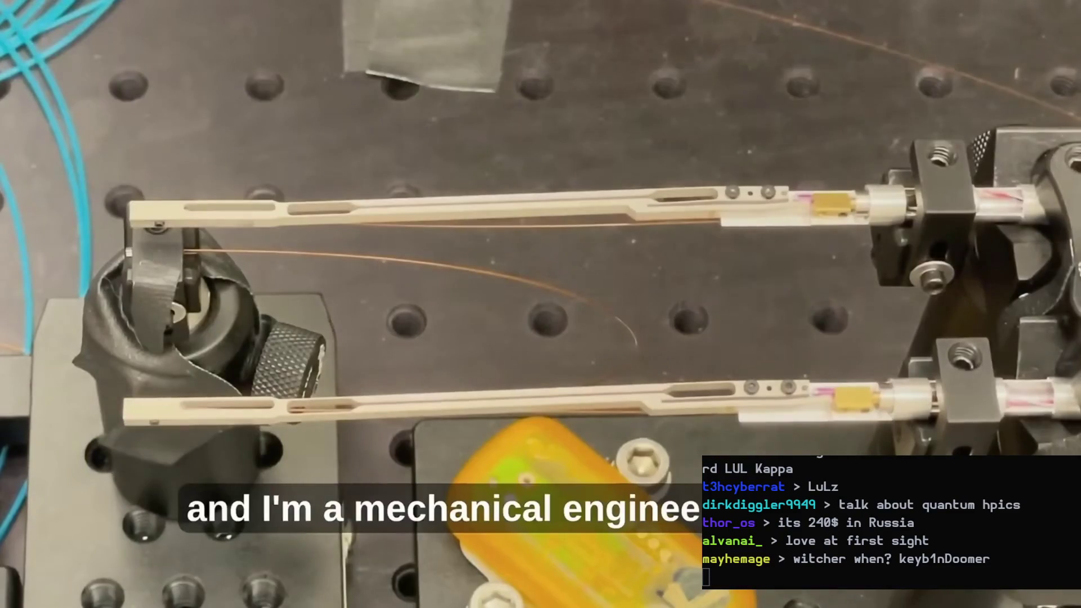
Step: Pause and resume the universe-maps video a few times, finally holding it at 4:22 on the hourglass map
{"action": "mouse_move", "coordinate": [829, 218]}
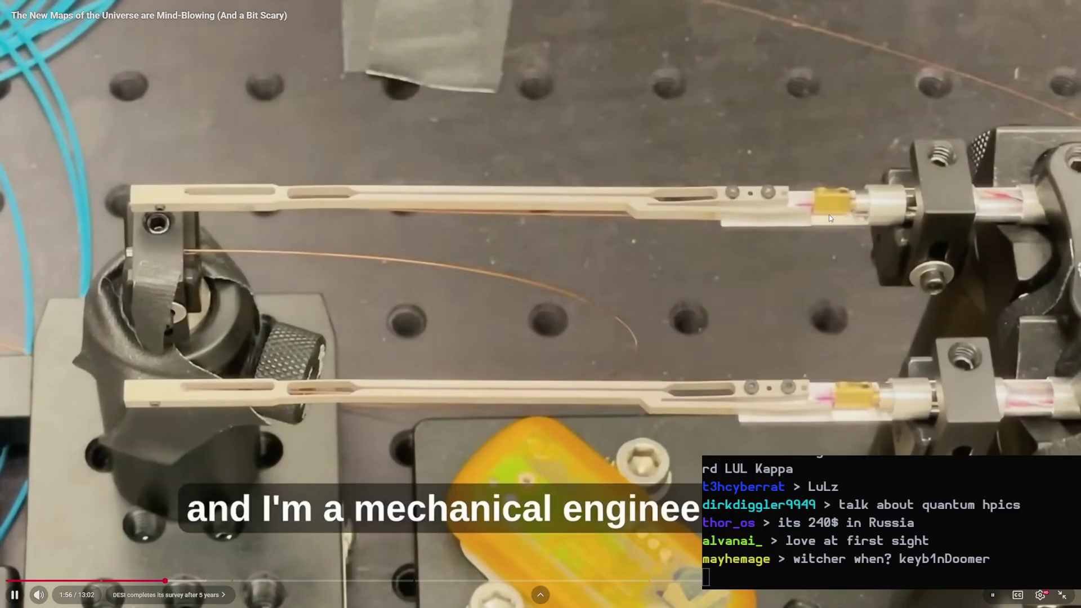
{"action": "left_click", "coordinate": [828, 247]}
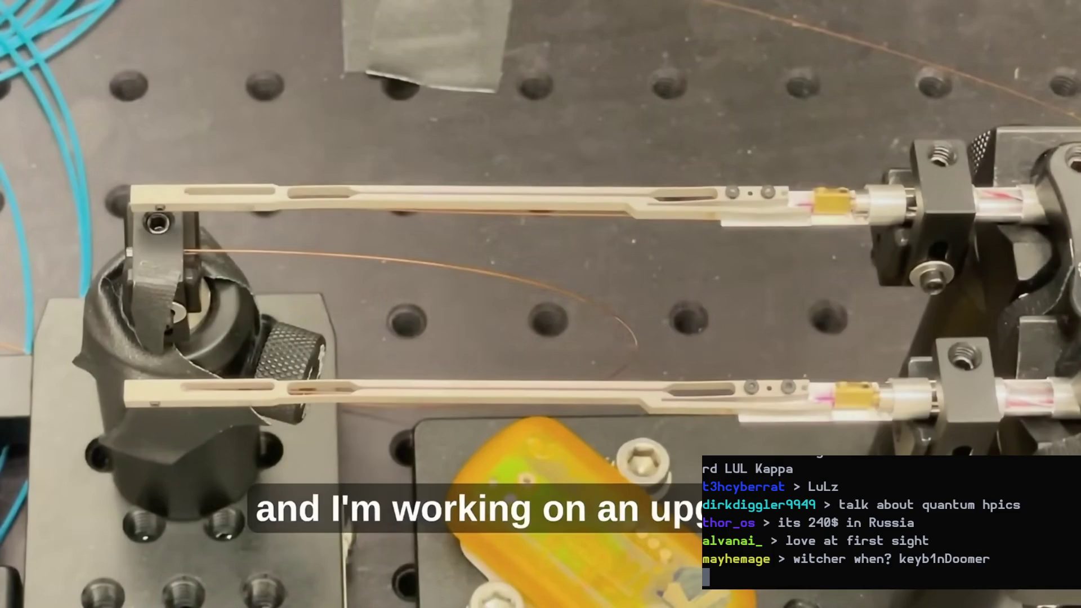
{"action": "key", "text": "space"}
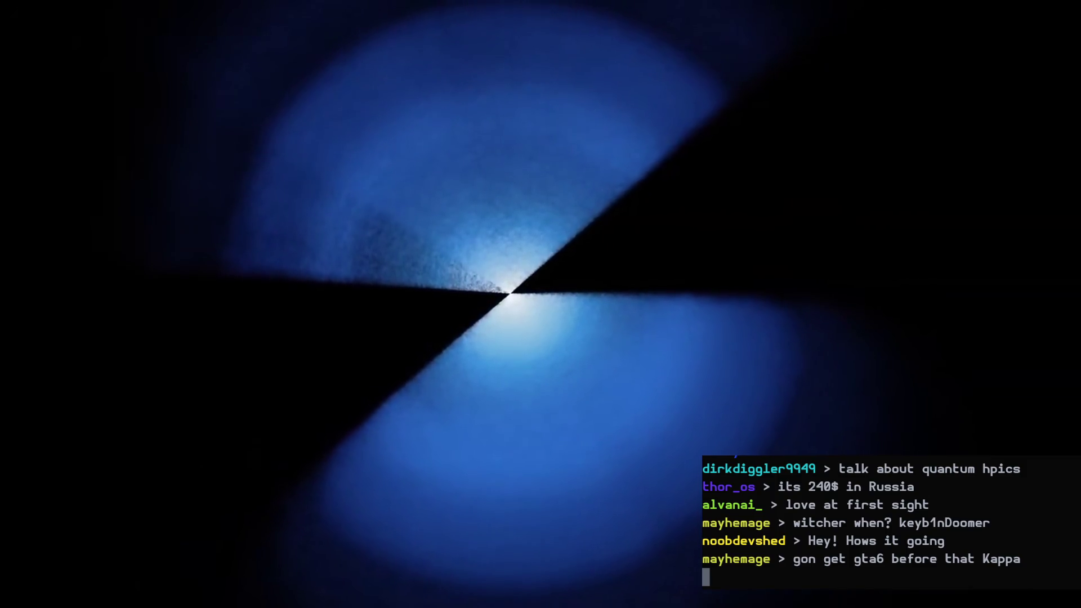
{"action": "mouse_move", "coordinate": [285, 205]}
{"action": "left_click", "coordinate": [520, 362]}
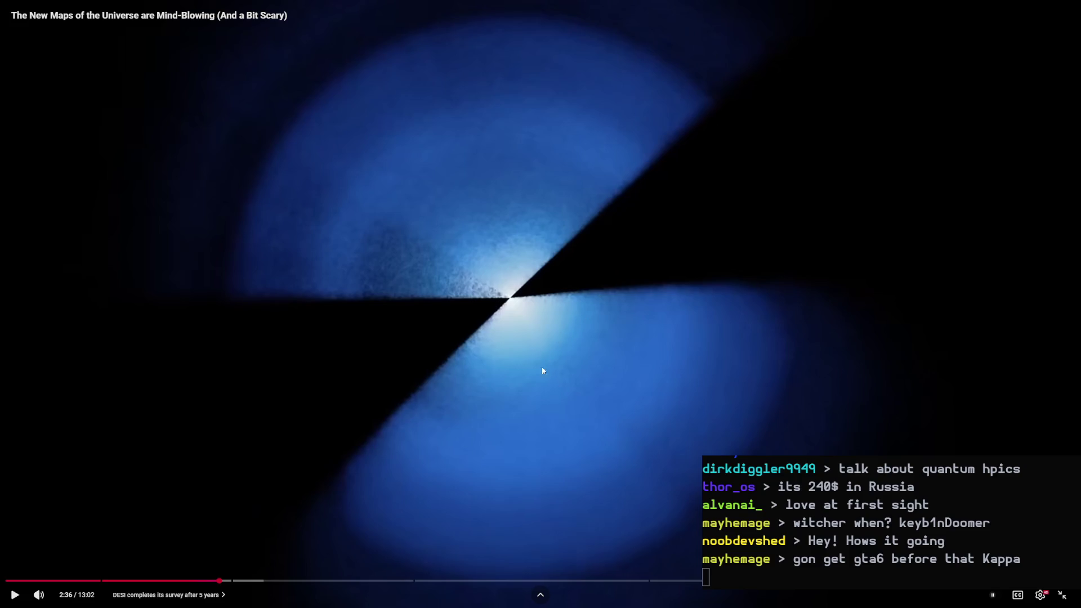
{"action": "left_click", "coordinate": [504, 417]}
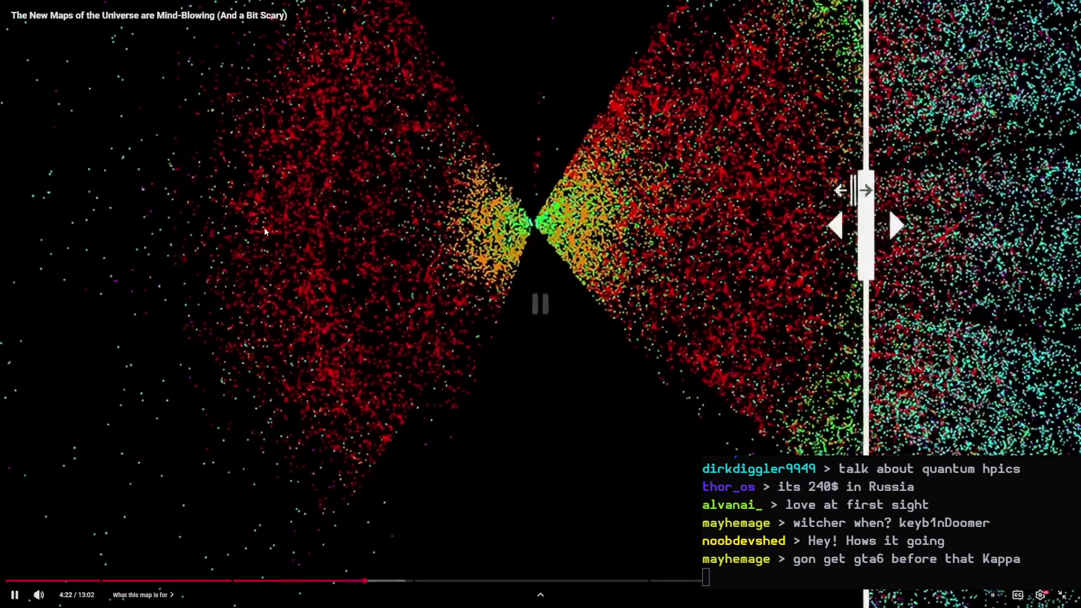
{"action": "left_click", "coordinate": [256, 260]}
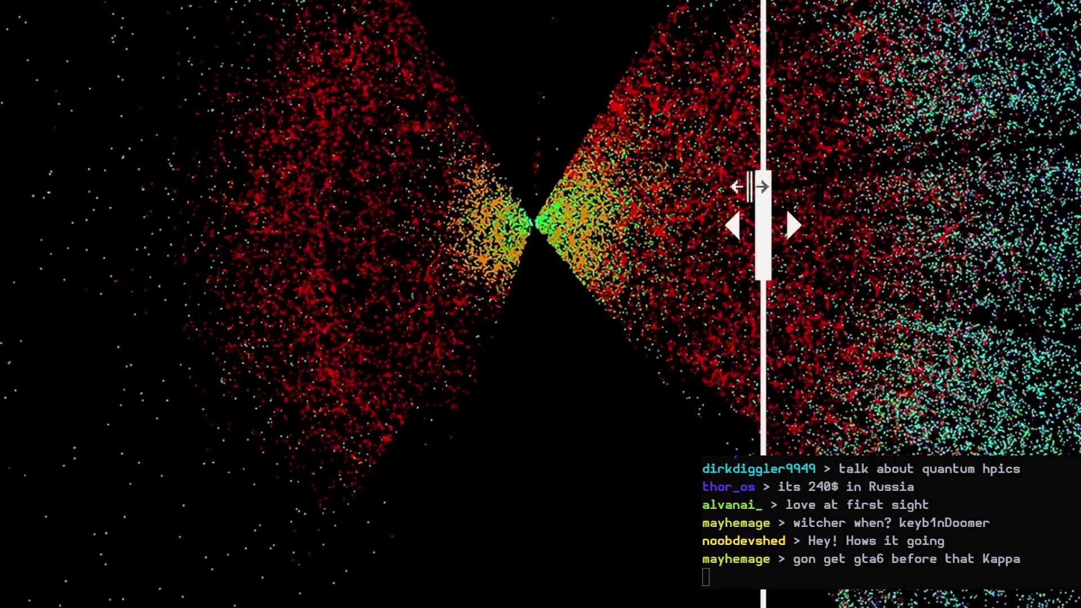
Step: Resume the video from 4:22, pause it at 4:26, then resume playback again
{"action": "left_click", "coordinate": [427, 277]}
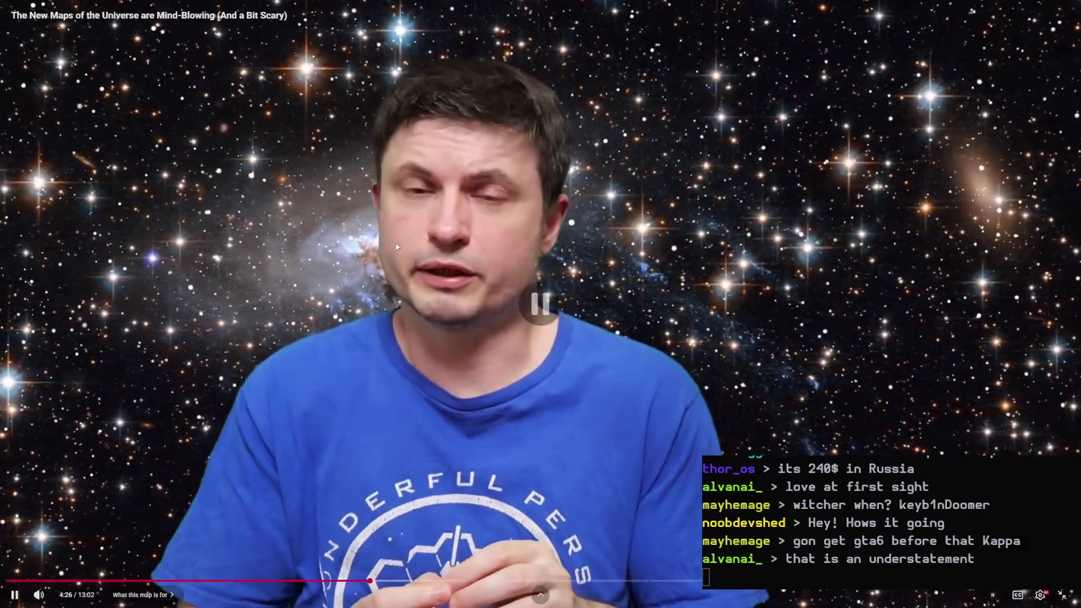
{"action": "left_click", "coordinate": [395, 244]}
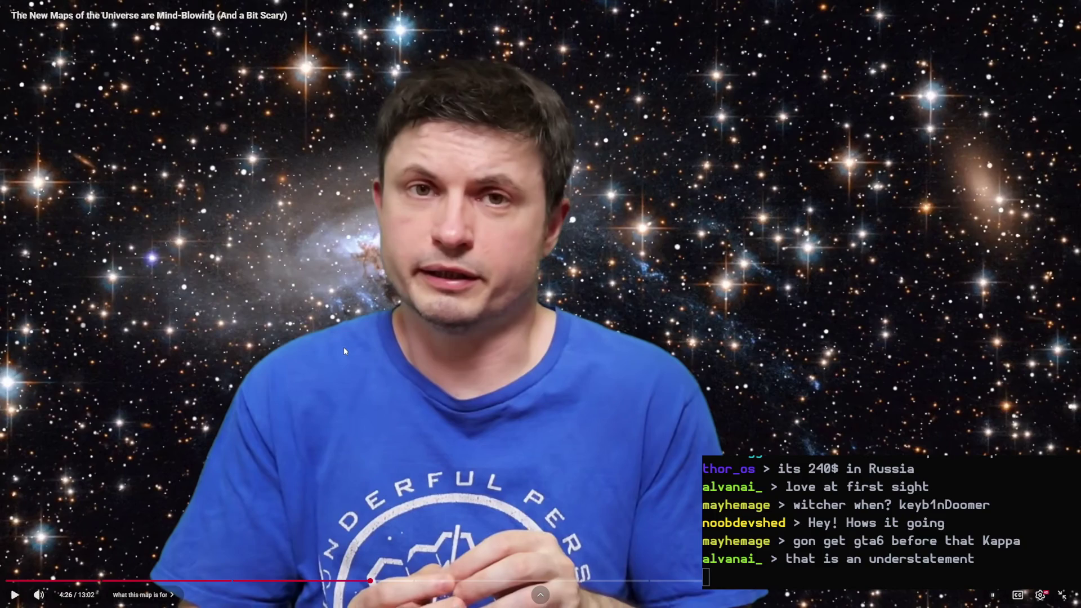
{"action": "left_click", "coordinate": [321, 344]}
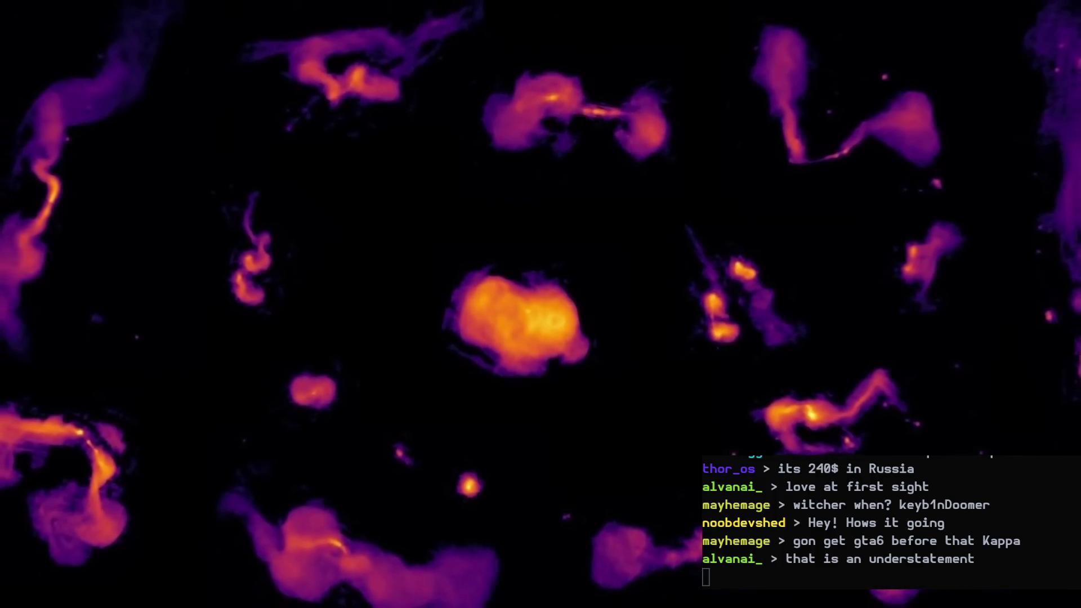
Step: Pause the universe-maps video on the 6:01 LOFAR radio map, then resume playback
{"action": "left_click", "coordinate": [267, 453]}
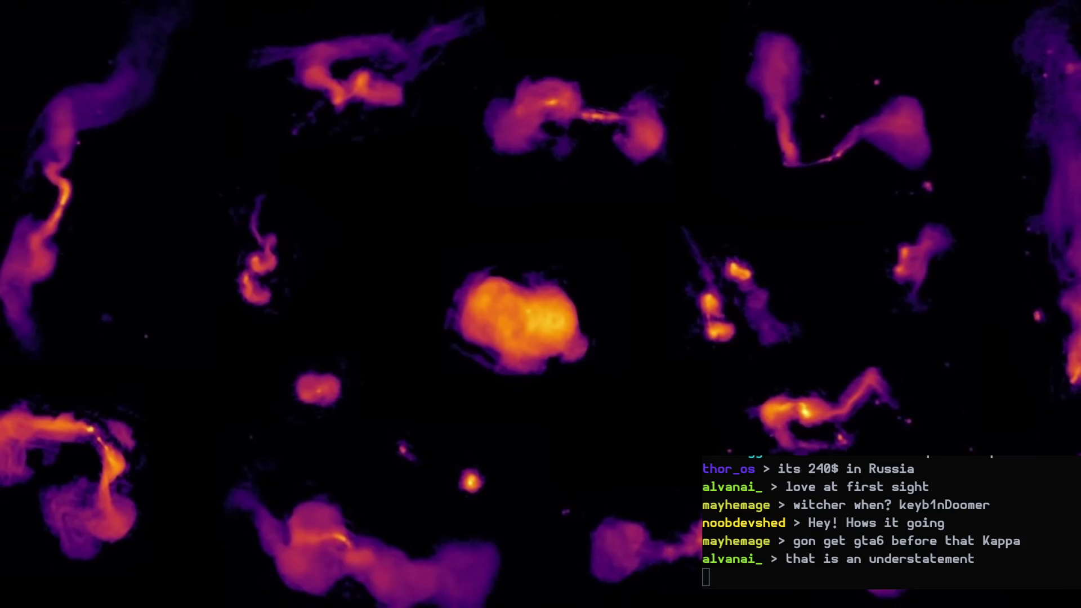
{"action": "mouse_move", "coordinate": [268, 459]}
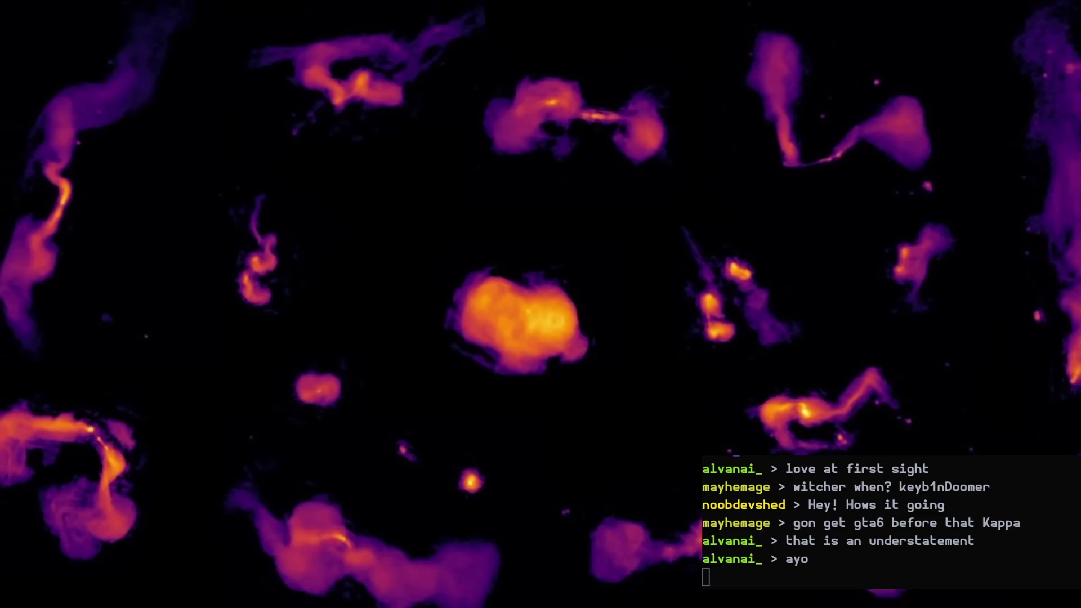
{"action": "left_click", "coordinate": [418, 427]}
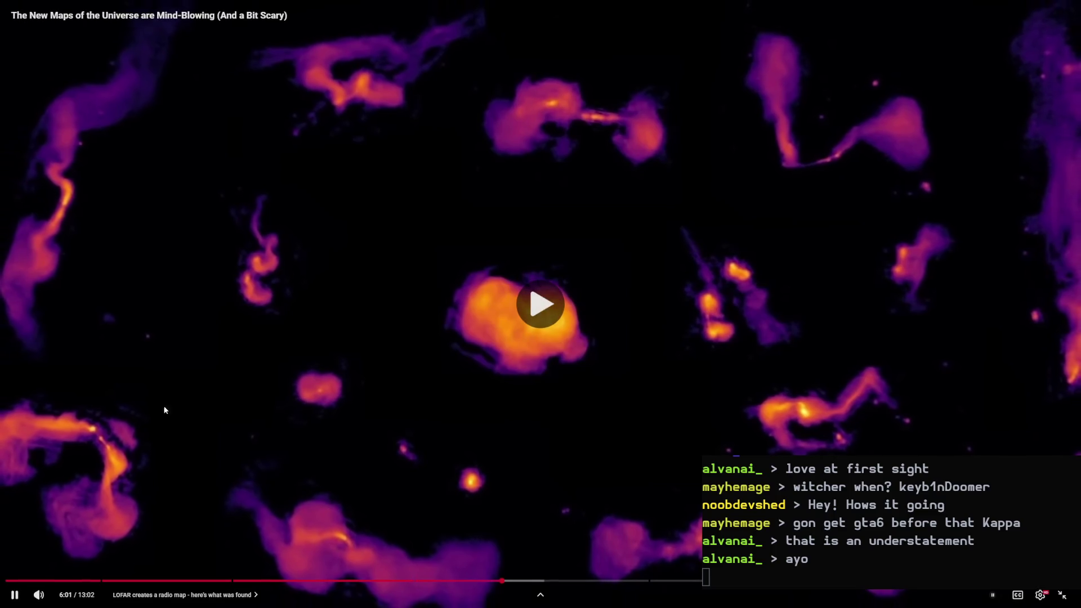
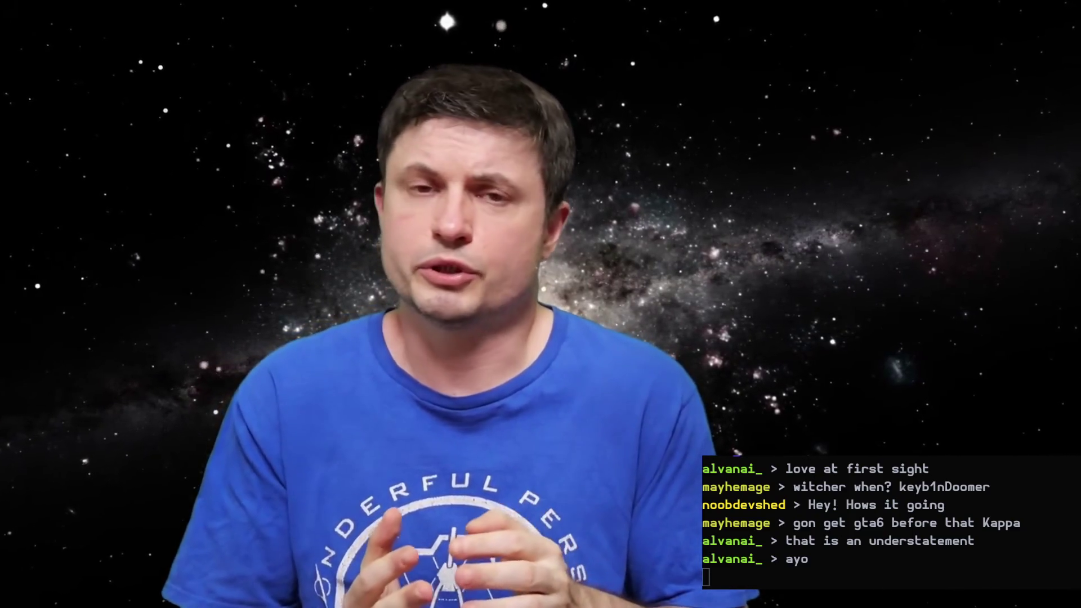
Step: Pause the universe-maps video, leave fullscreen, and switch to the trading bot dashboard tab
{"action": "mouse_move", "coordinate": [773, 446]}
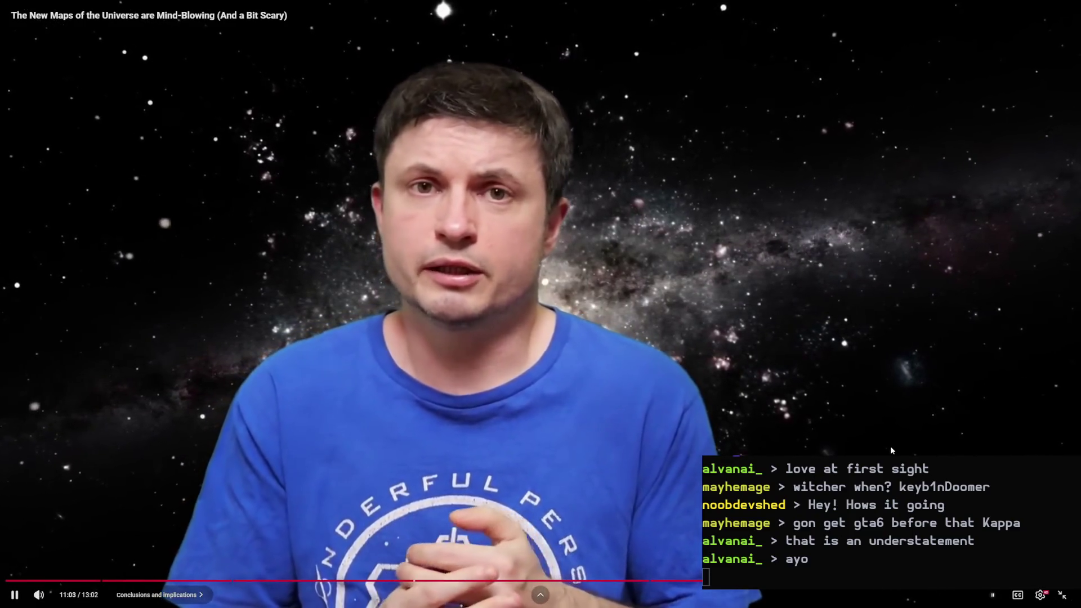
{"action": "key", "text": "k"}
{"action": "left_click", "coordinate": [1057, 600]}
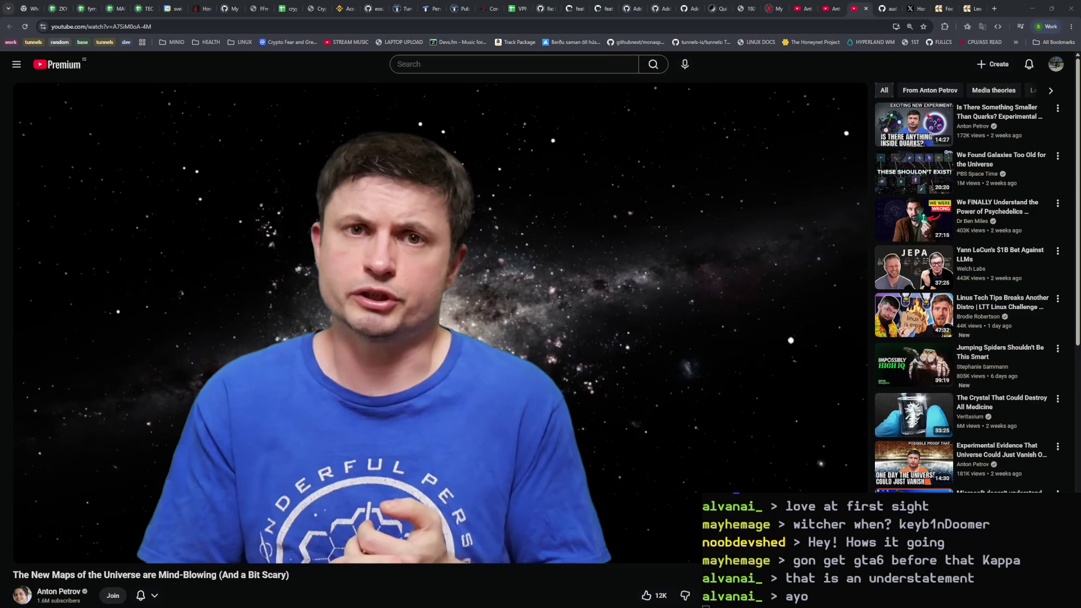
{"action": "left_click", "coordinate": [312, 15]}
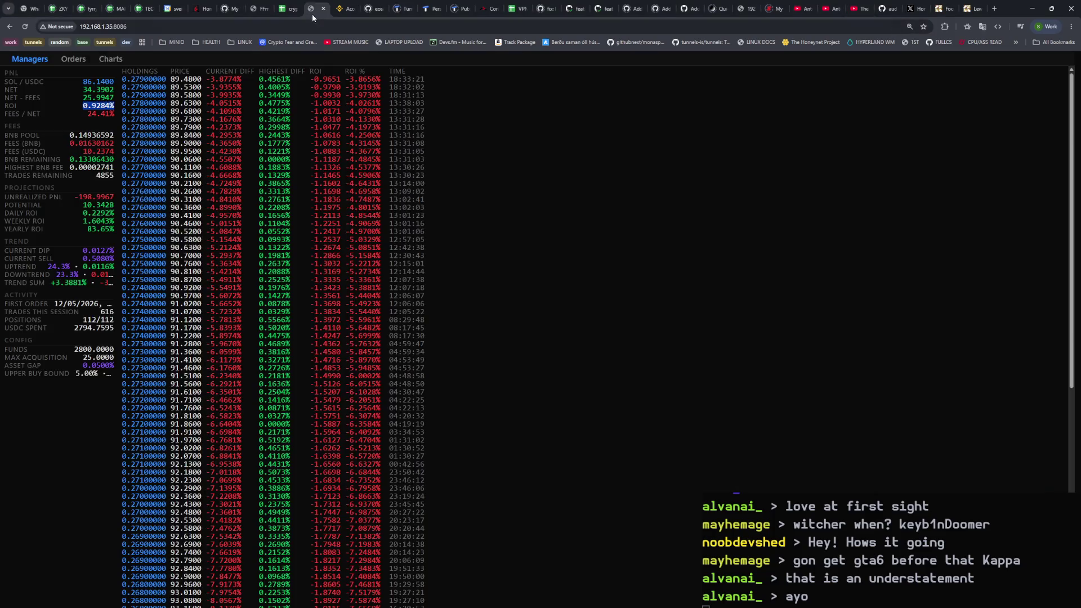
Step: Zoom in on the dashboard and look over the lower holdings rows
{"action": "key", "text": "ctrl+plus"}
{"action": "key", "text": "ctrl+plus"}
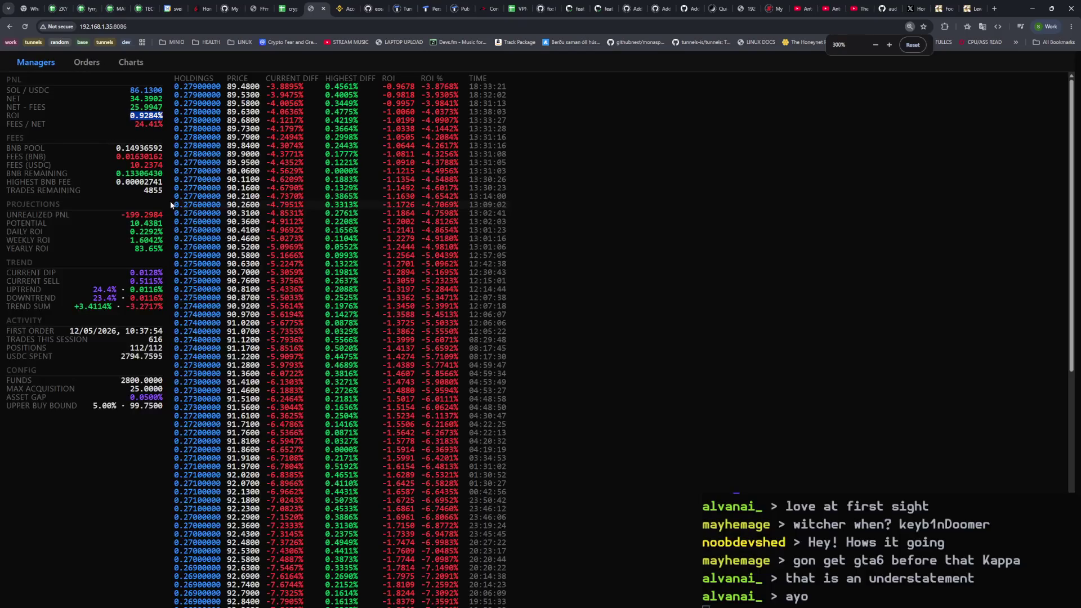
{"action": "left_click", "coordinate": [263, 253]}
{"action": "scroll", "coordinate": [263, 253], "scroll_direction": "down", "scroll_amount": 10}
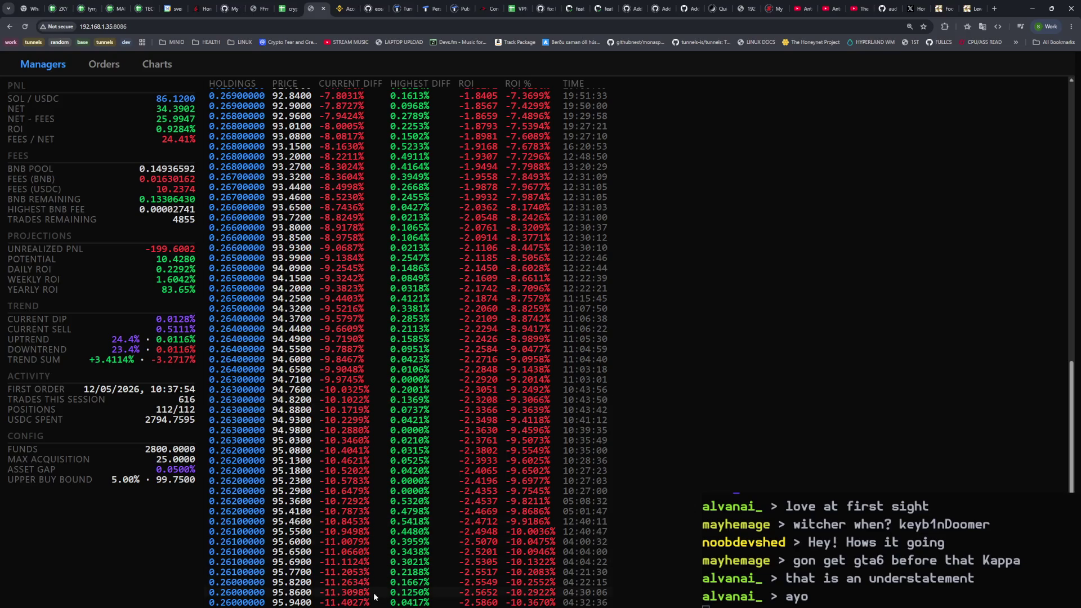
{"action": "left_click_drag", "start_coordinate": [374, 596], "coordinate": [367, 386]}
{"action": "scroll", "coordinate": [367, 385], "scroll_direction": "up", "scroll_amount": 1}
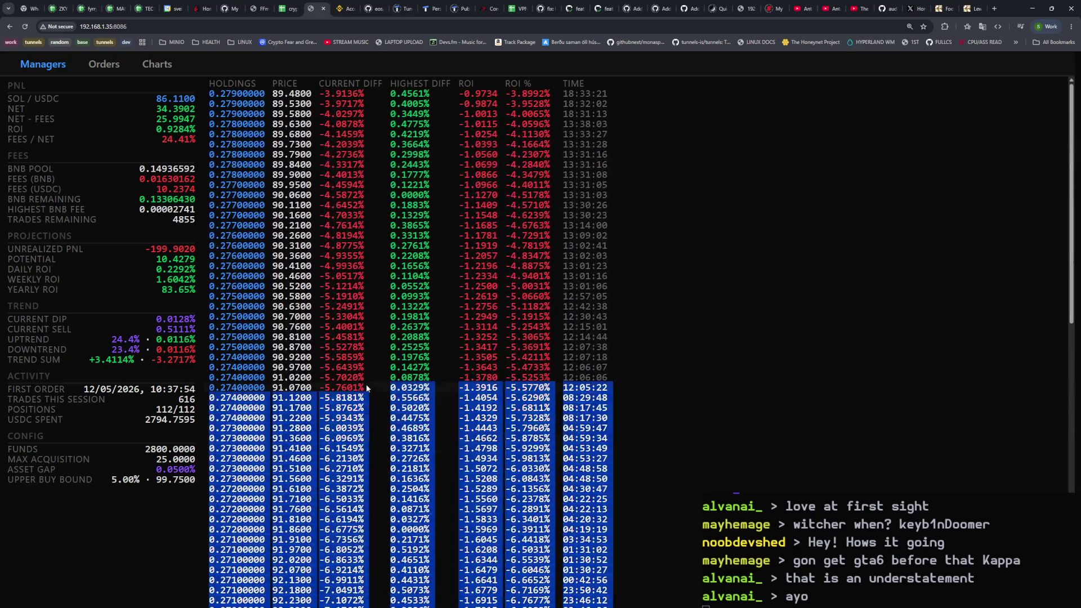
{"action": "left_click", "coordinate": [358, 369]}
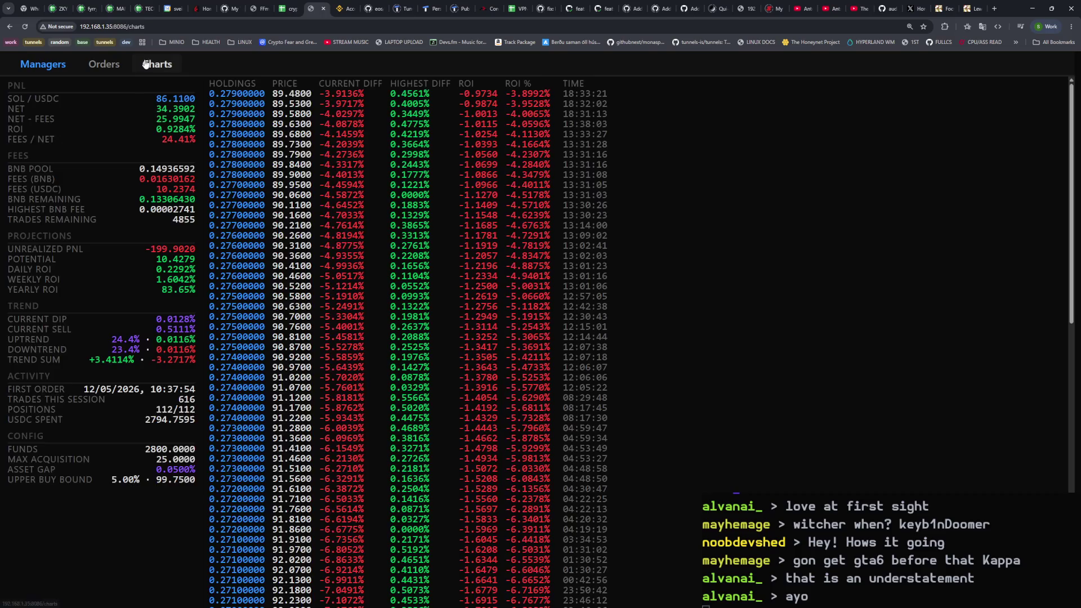
Step: View the SOL/USDC chart over 2days up to now, toggle acquisition markers, then return to Managers
{"action": "left_click", "coordinate": [157, 64]}
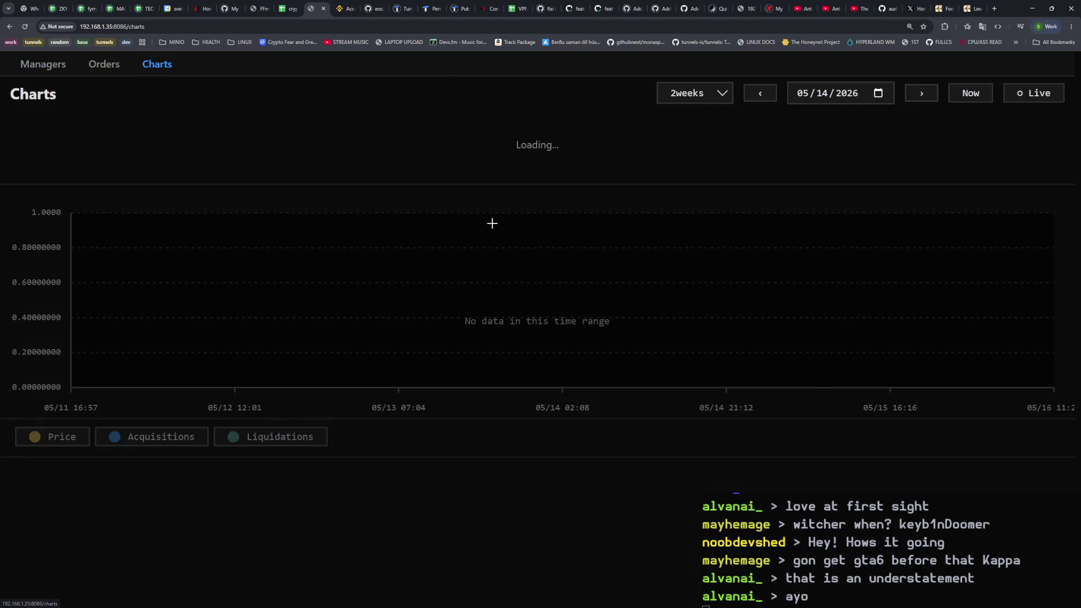
{"action": "left_click", "coordinate": [715, 100]}
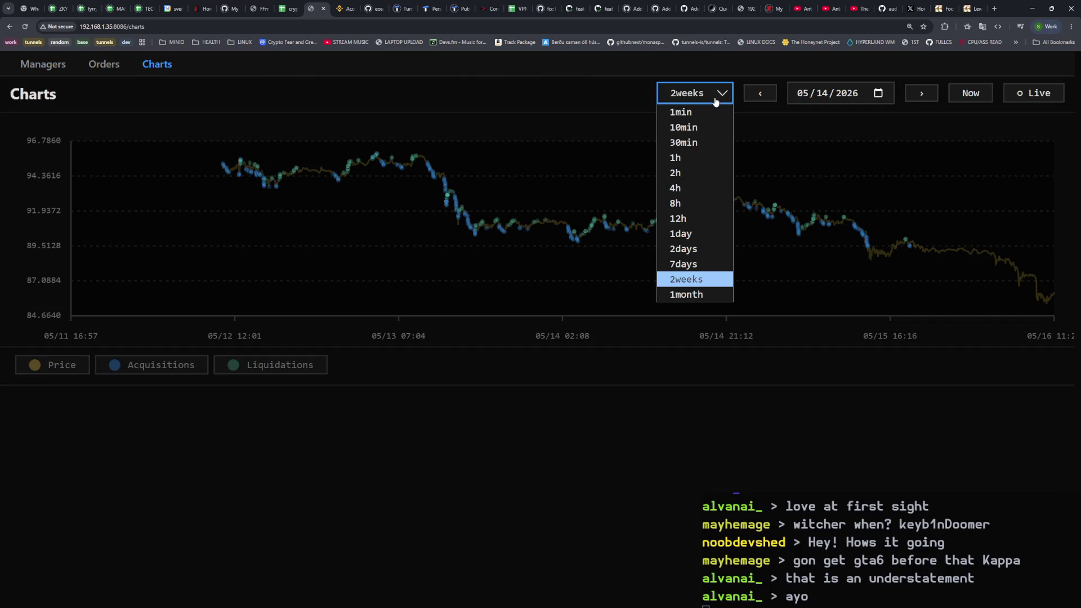
{"action": "left_click", "coordinate": [704, 250]}
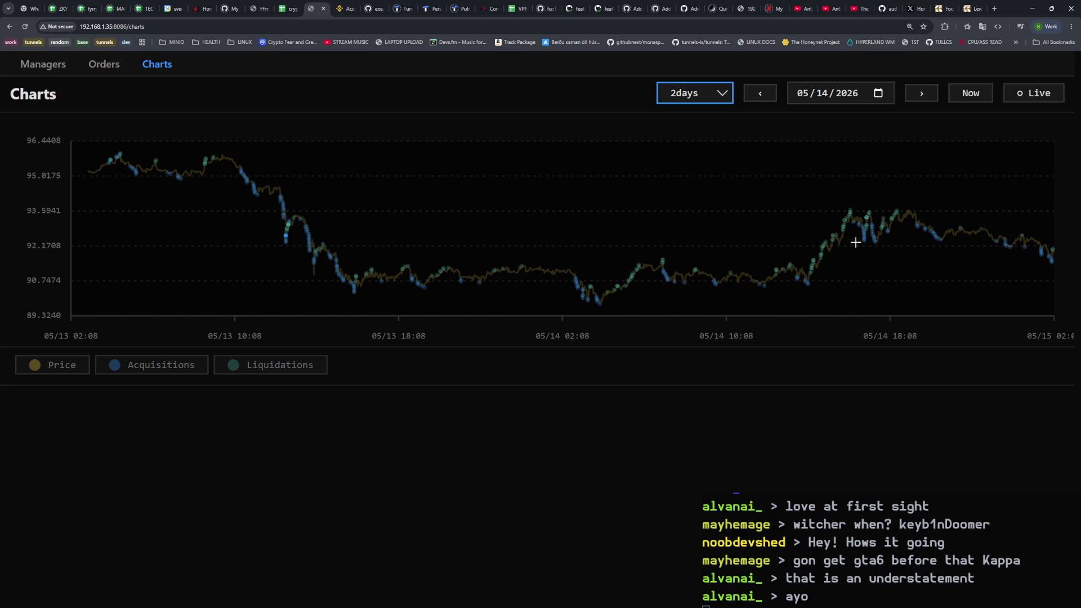
{"action": "left_click", "coordinate": [962, 93]}
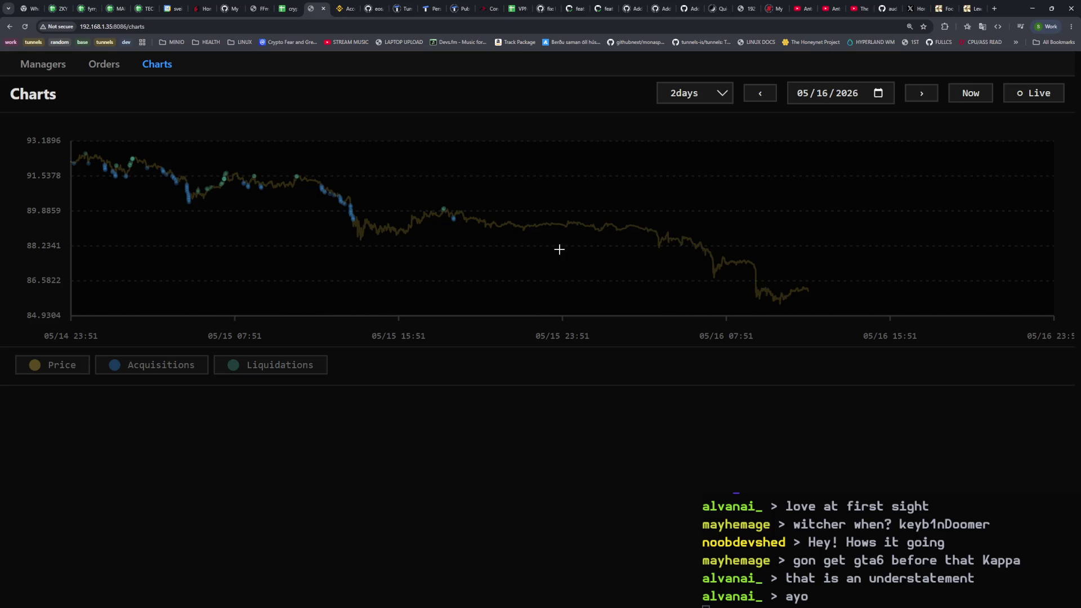
{"action": "left_click", "coordinate": [194, 367]}
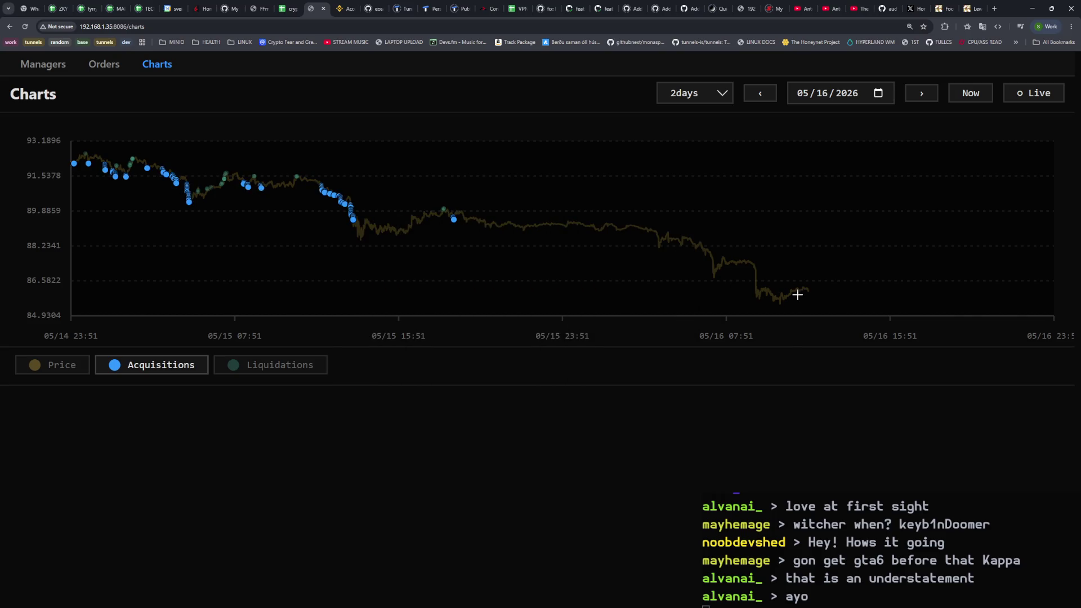
{"action": "left_click", "coordinate": [184, 372]}
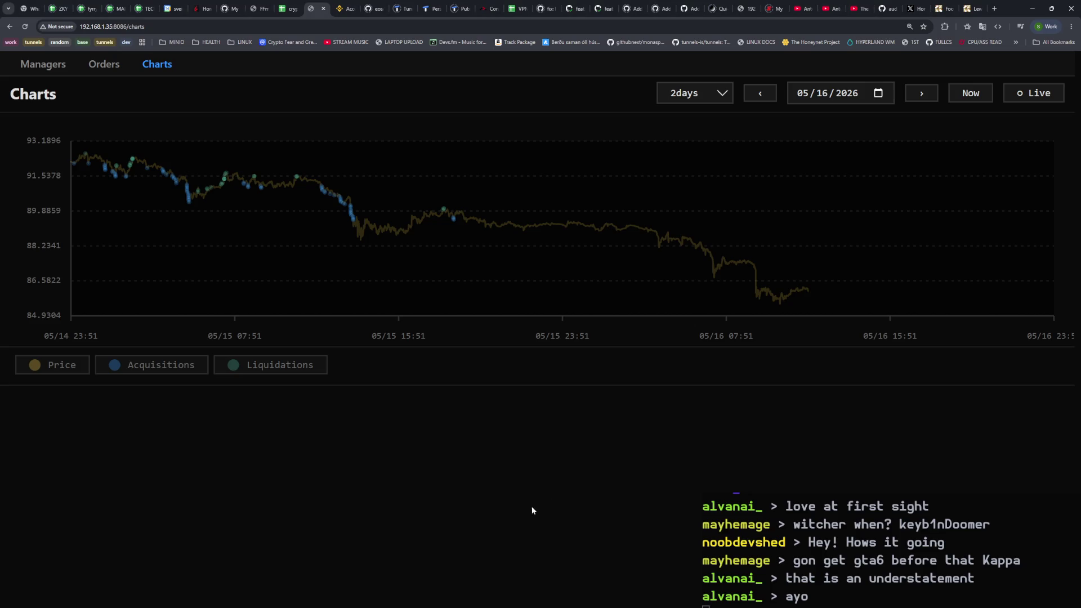
{"action": "left_click", "coordinate": [57, 66]}
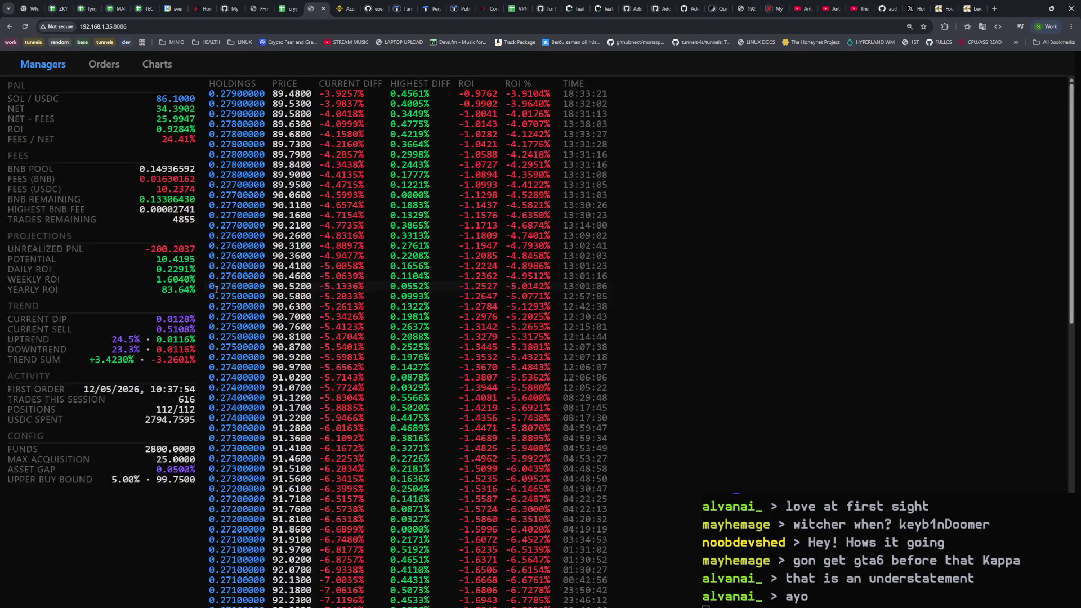
{"action": "key", "text": "ctrl+plus"}
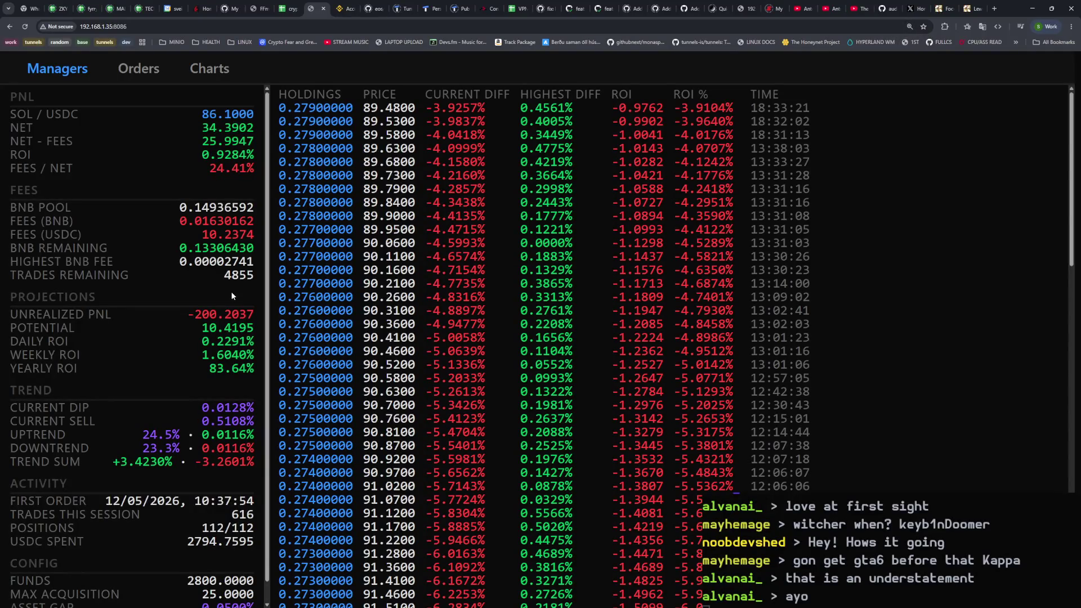
{"action": "scroll", "coordinate": [238, 303], "scroll_direction": "down", "scroll_amount": 1}
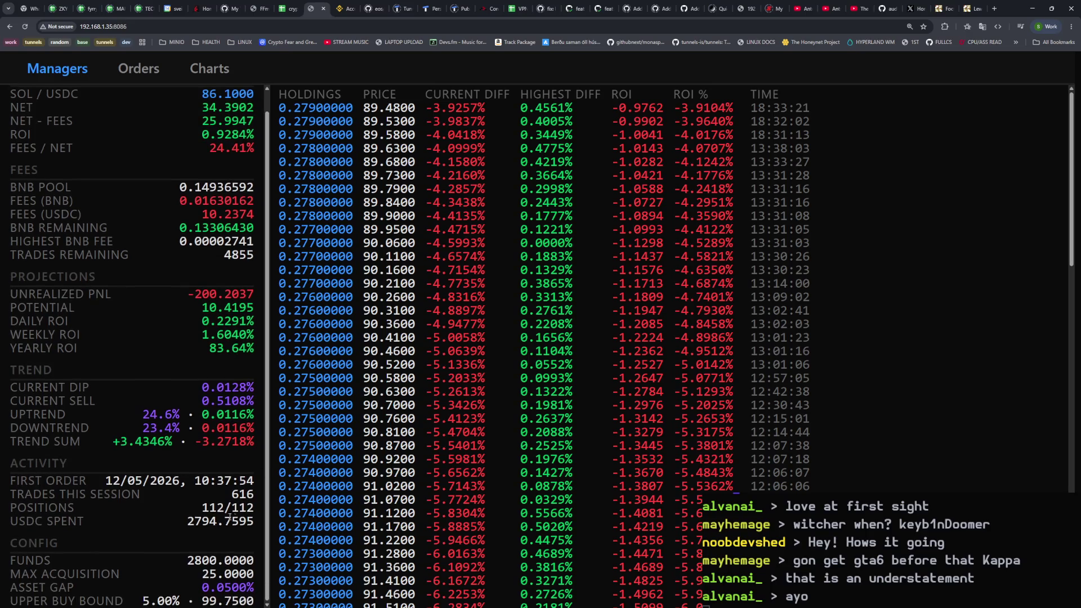
{"action": "left_click_drag", "start_coordinate": [205, 507], "coordinate": [264, 514]}
{"action": "left_click", "coordinate": [241, 480]}
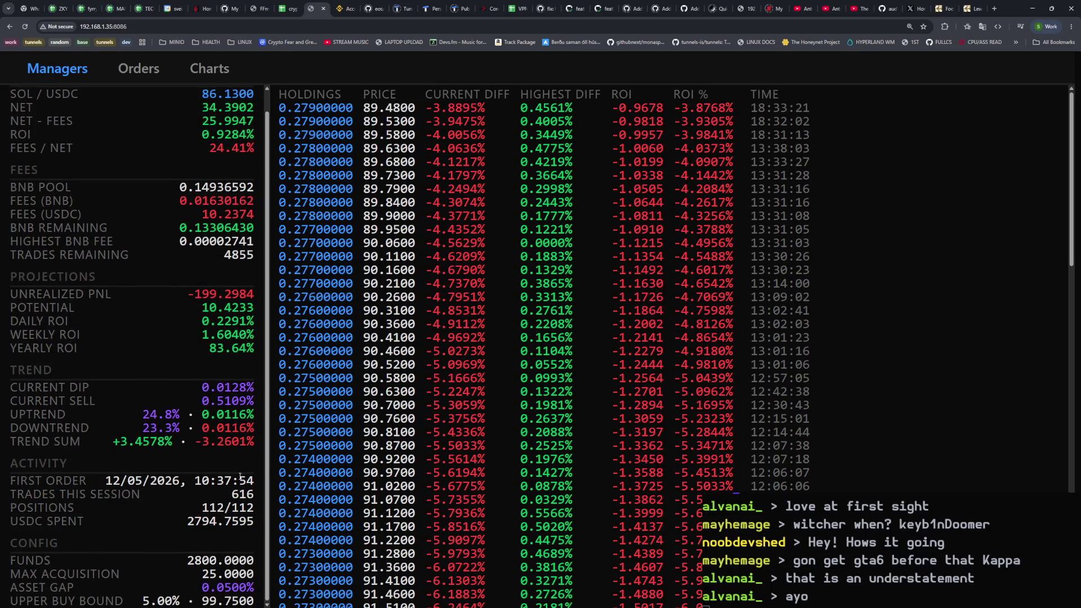
{"action": "scroll", "coordinate": [224, 453], "scroll_direction": "up", "scroll_amount": 1}
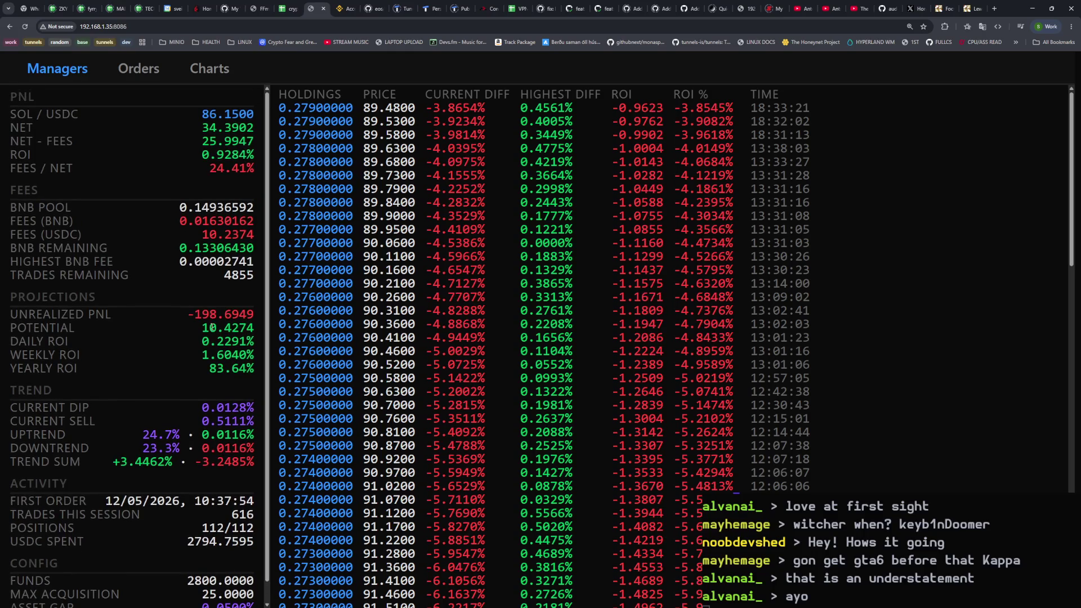
{"action": "mouse_move", "coordinate": [191, 314]}
{"action": "left_mouse_down"}
{"action": "mouse_move", "coordinate": [245, 305]}
{"action": "mouse_move", "coordinate": [260, 320]}
{"action": "left_mouse_up"}
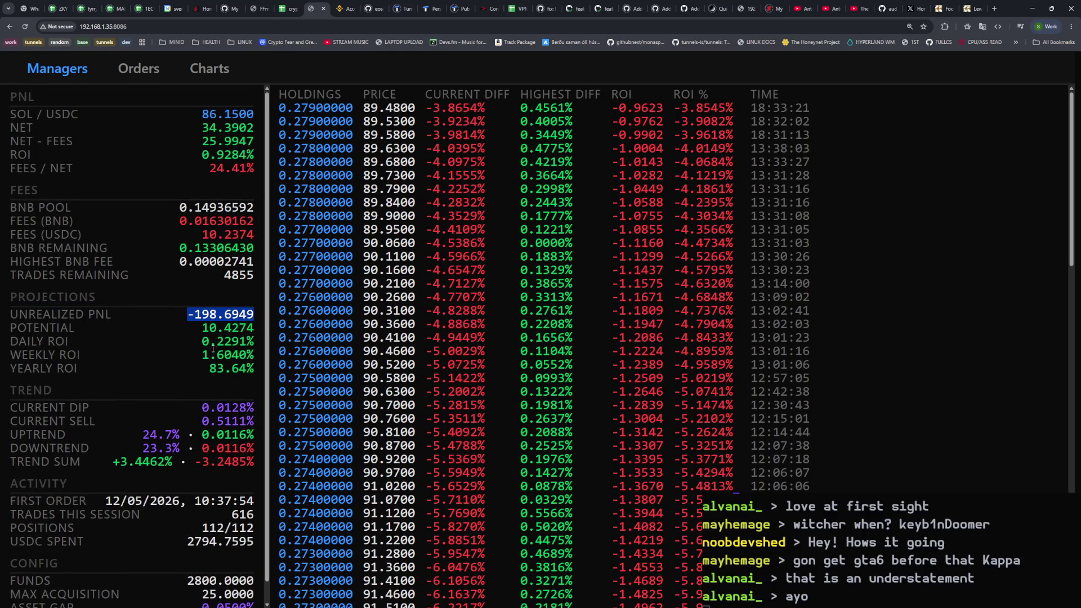
{"action": "left_click", "coordinate": [204, 431]}
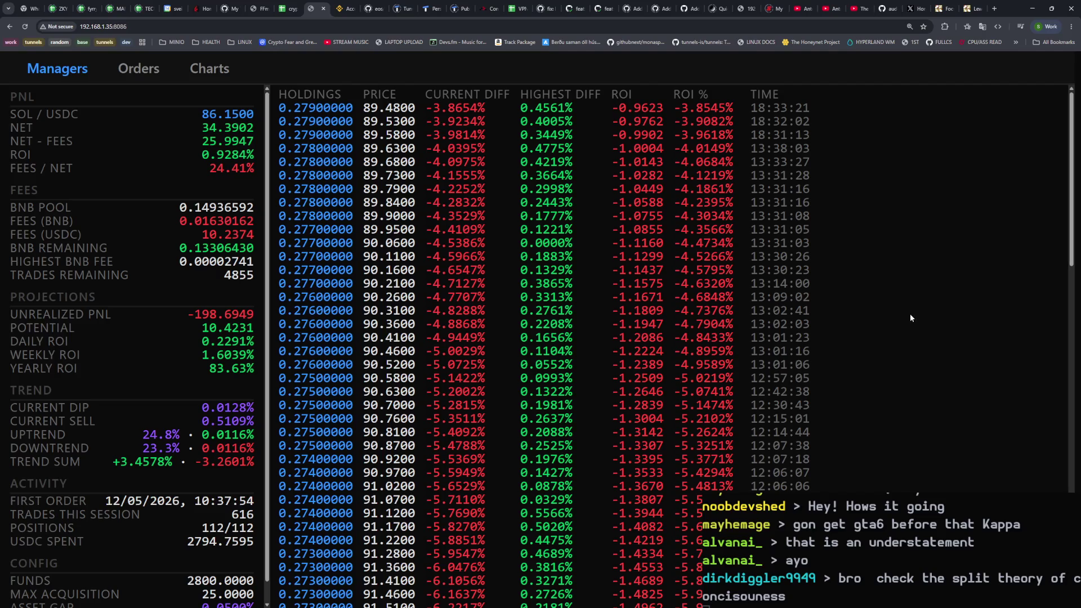
Step: Close the YouTube pages, switch to X zoomed in, and load the 35 new posts
{"action": "left_click", "coordinate": [806, 12]}
{"action": "left_click", "coordinate": [809, 9]}
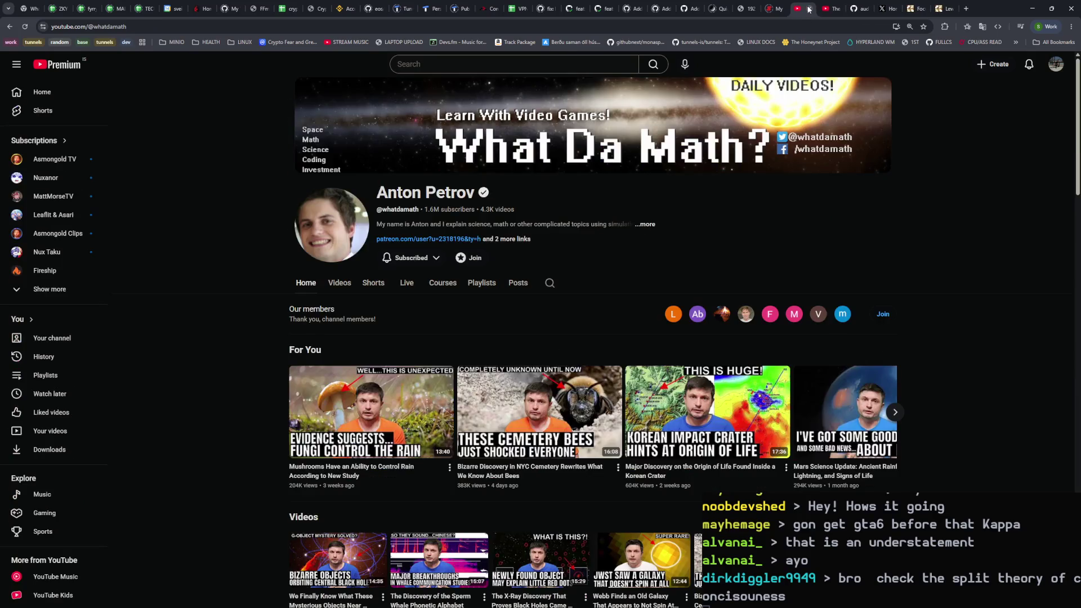
{"action": "left_click", "coordinate": [809, 9]}
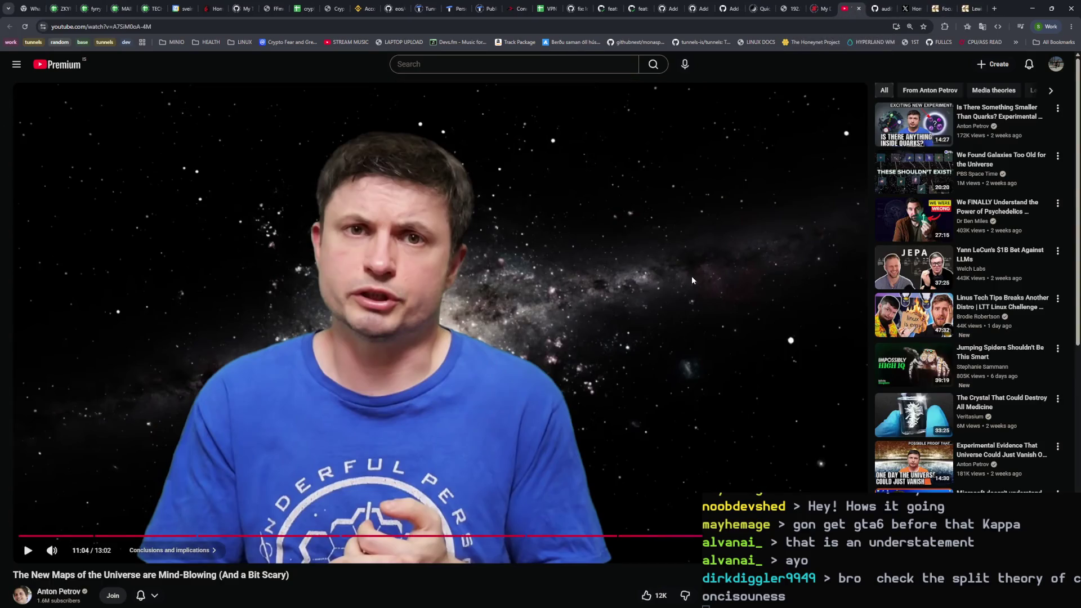
{"action": "left_click", "coordinate": [859, 10]}
{"action": "left_click", "coordinate": [881, 8]}
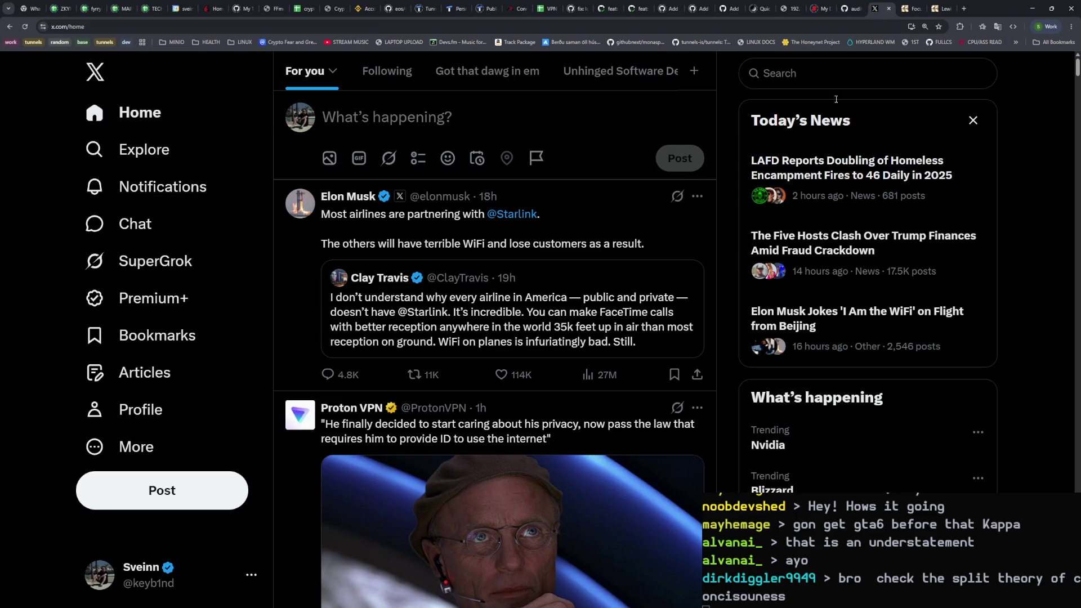
{"action": "key", "text": "ctrl+plus"}
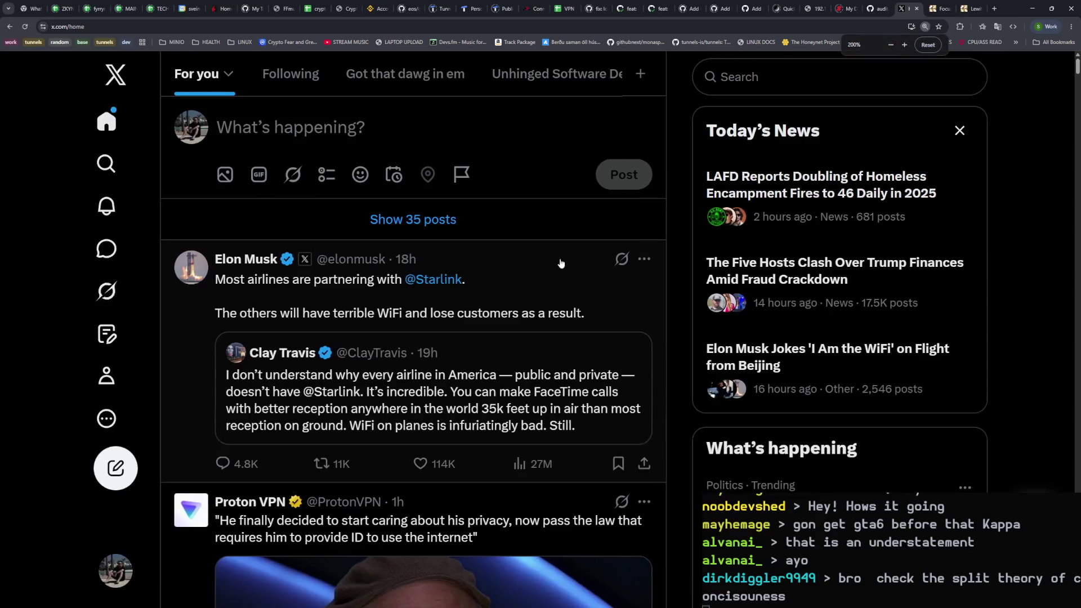
{"action": "left_click", "coordinate": [463, 220]}
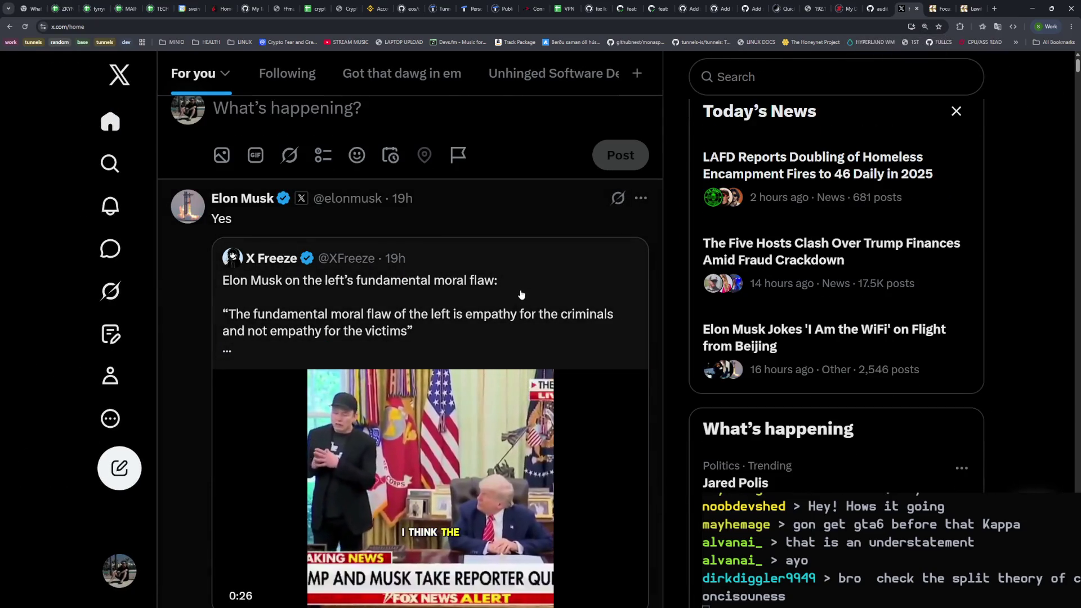
Step: Replay the quoted empathy clip with sound from near the start, pausing it at 0:27
{"action": "scroll", "coordinate": [394, 301], "scroll_direction": "down", "scroll_amount": 1}
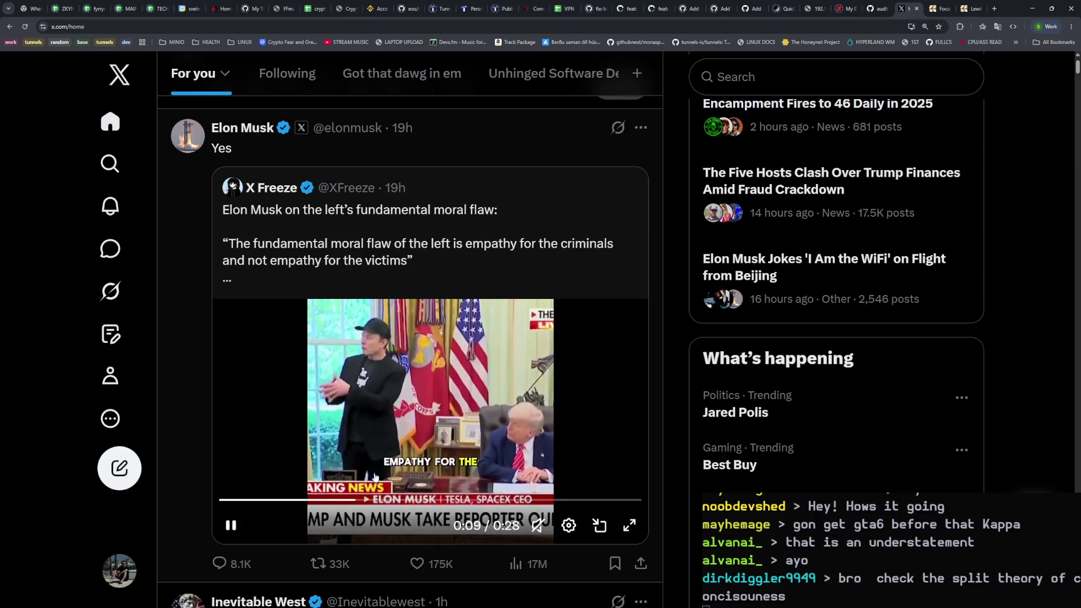
{"action": "left_click", "coordinate": [270, 500]}
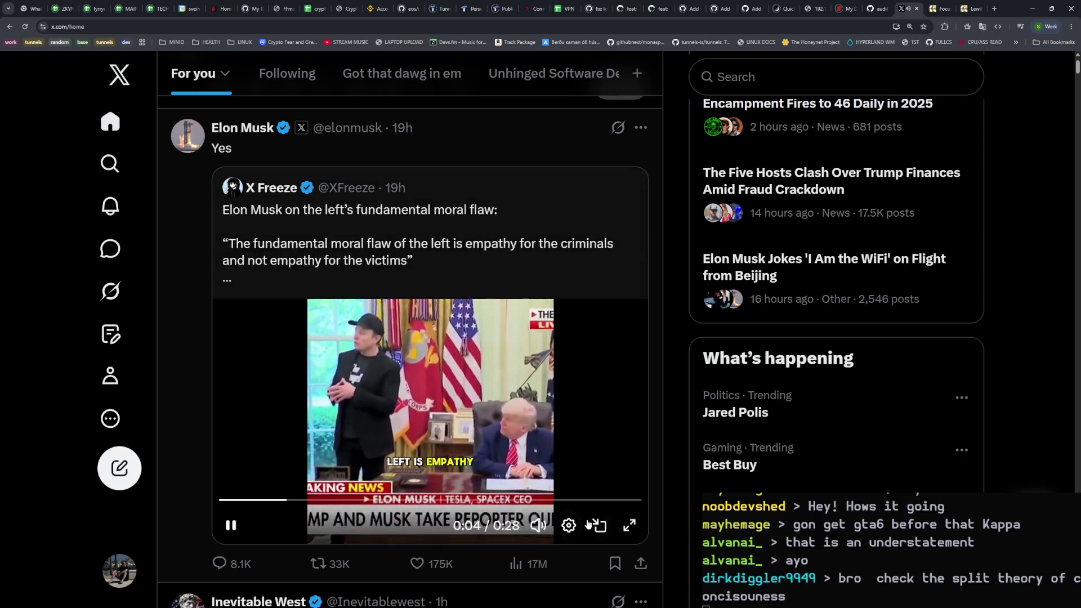
{"action": "left_click", "coordinate": [537, 525]}
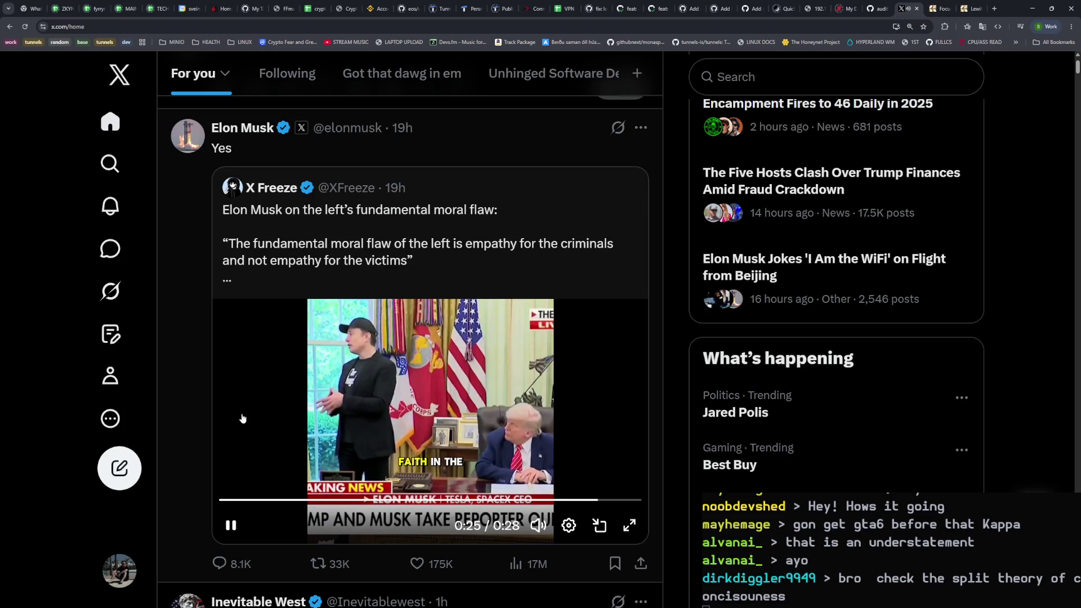
{"action": "left_click", "coordinate": [243, 441]}
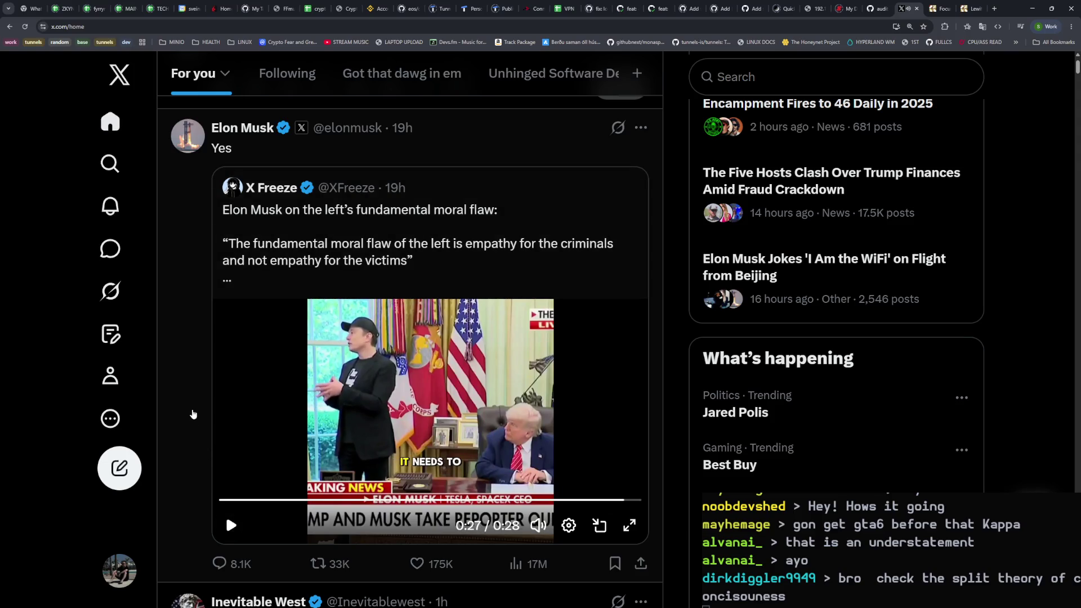
{"action": "scroll", "coordinate": [188, 408], "scroll_direction": "up", "scroll_amount": 1}
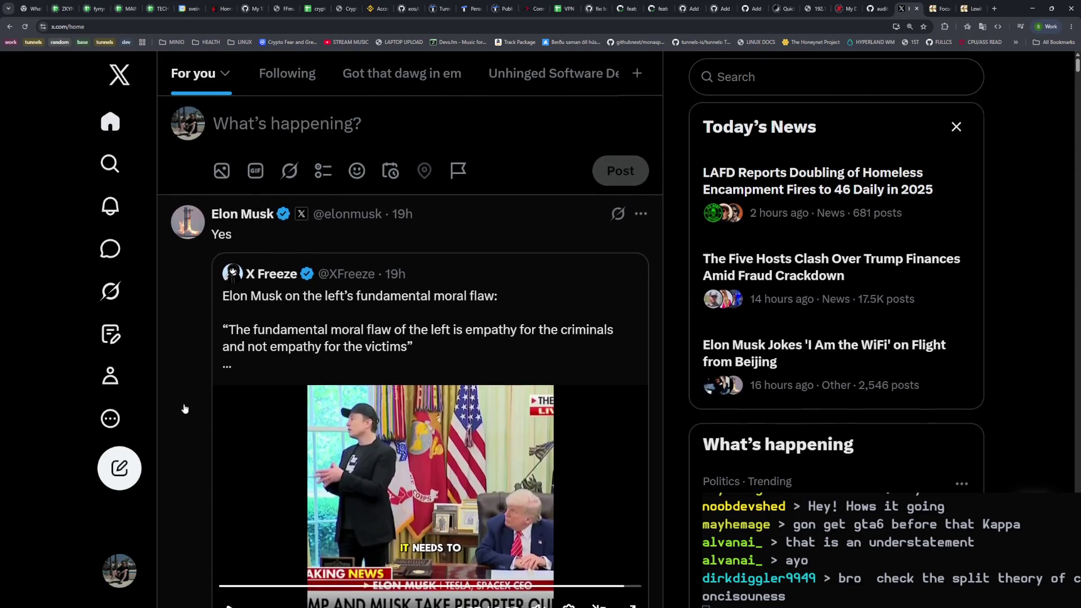
Step: Scroll to the flag-march video post, unmute it and raise the volume
{"action": "scroll", "coordinate": [186, 409], "scroll_direction": "down", "scroll_amount": 6}
{"action": "scroll", "coordinate": [185, 410], "scroll_direction": "down", "scroll_amount": 3}
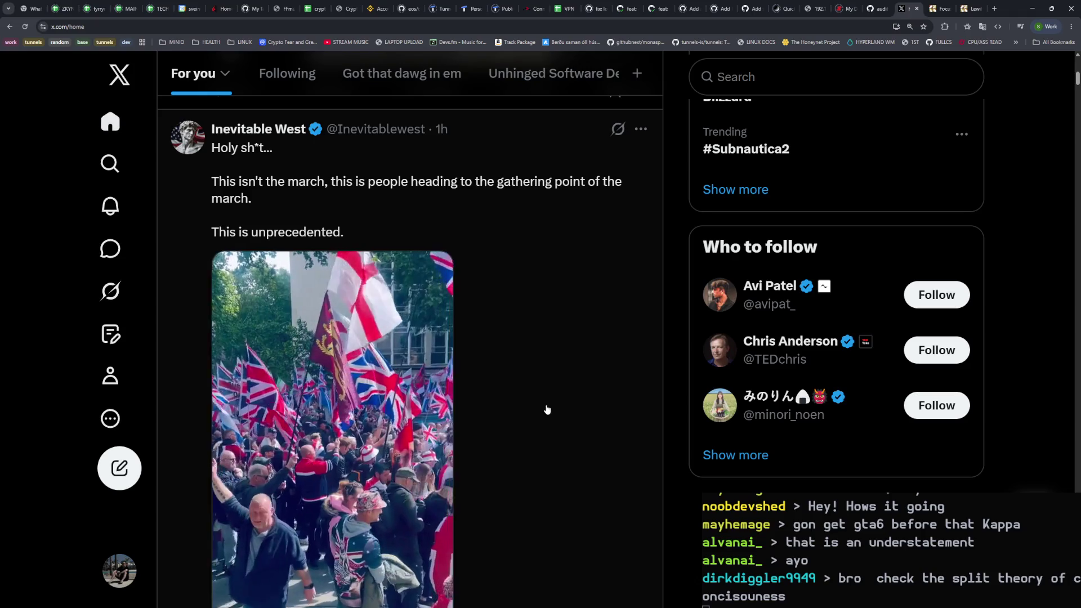
{"action": "scroll", "coordinate": [548, 409], "scroll_direction": "down", "scroll_amount": 2}
{"action": "mouse_move", "coordinate": [372, 430]}
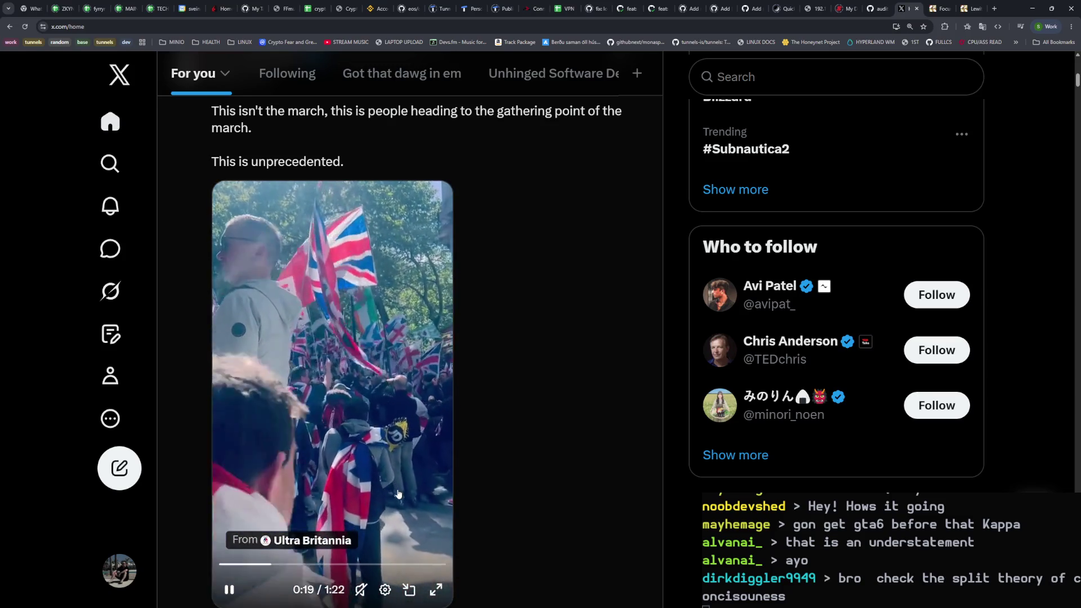
{"action": "left_click", "coordinate": [363, 544]}
{"action": "left_click_drag", "start_coordinate": [363, 546], "coordinate": [363, 535]}
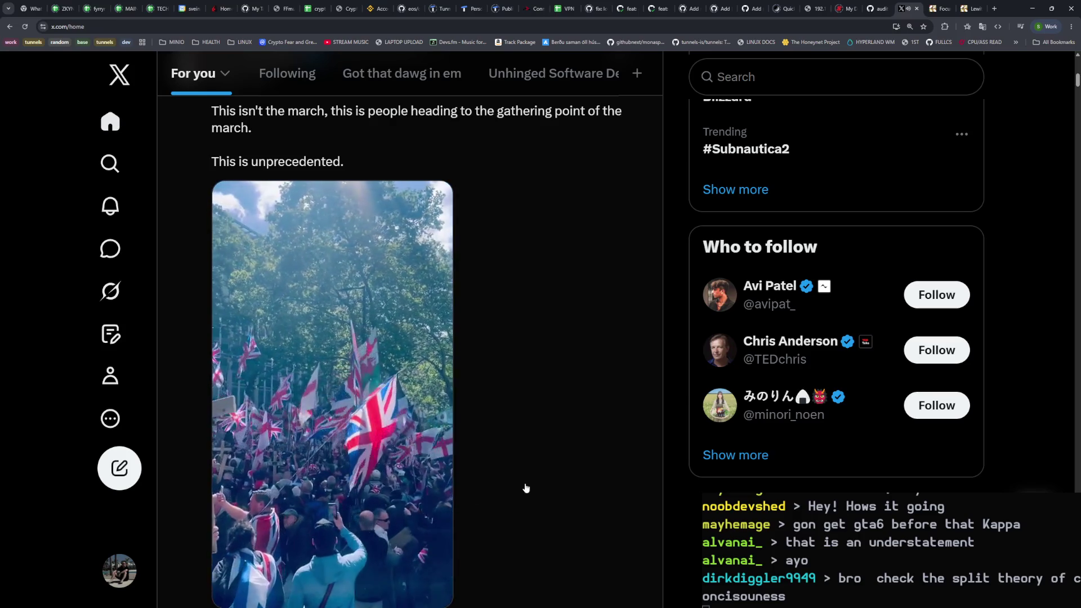
Step: Skip the march video ahead to about 1:08 and pause it at 1:09
{"action": "scroll", "coordinate": [520, 493], "scroll_direction": "down", "scroll_amount": 1}
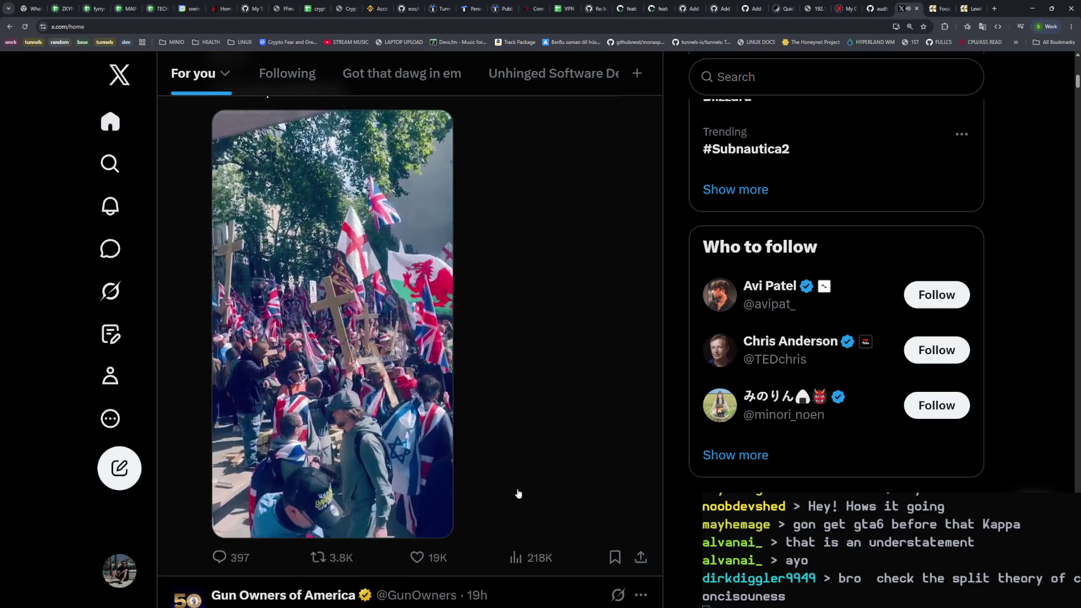
{"action": "mouse_move", "coordinate": [384, 482]}
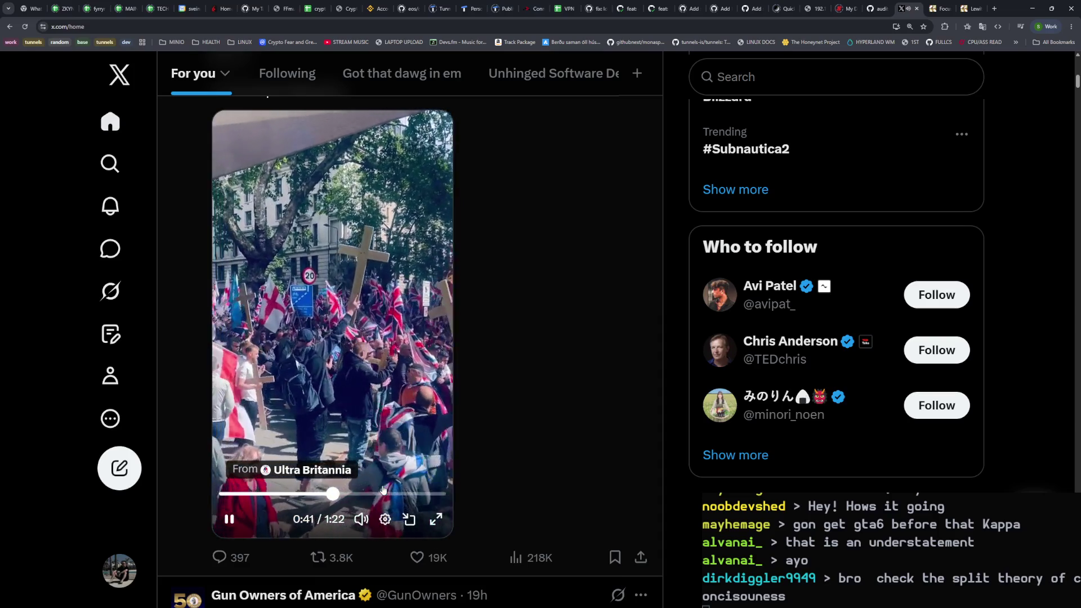
{"action": "left_click_drag", "start_coordinate": [386, 493], "coordinate": [407, 493]}
{"action": "left_click", "coordinate": [236, 520]}
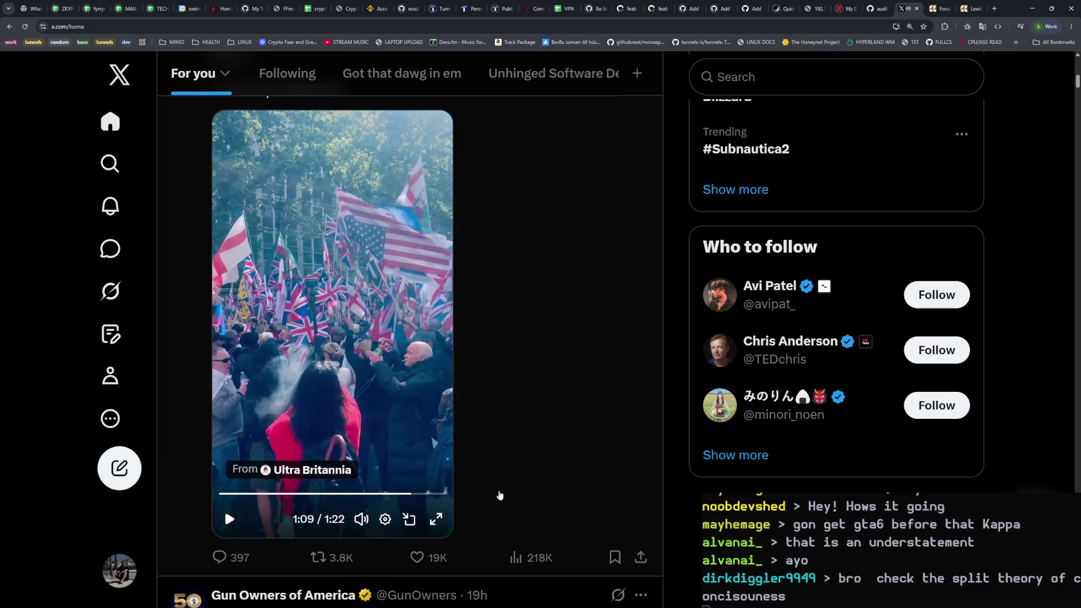
{"action": "scroll", "coordinate": [554, 448], "scroll_direction": "down", "scroll_amount": 6}
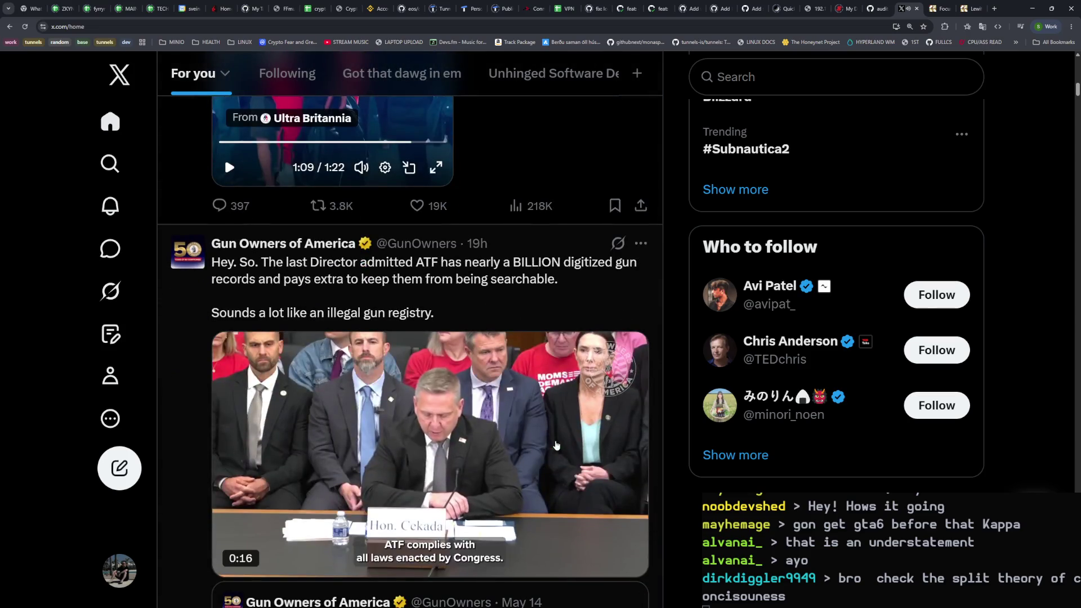
Step: Scroll the For you feed down to the Arizona $2.8 billion sober-living fraud post
{"action": "scroll", "coordinate": [535, 434], "scroll_direction": "up", "scroll_amount": 3}
{"action": "scroll", "coordinate": [532, 432], "scroll_direction": "up", "scroll_amount": 10}
{"action": "scroll", "coordinate": [530, 434], "scroll_direction": "down", "scroll_amount": 6}
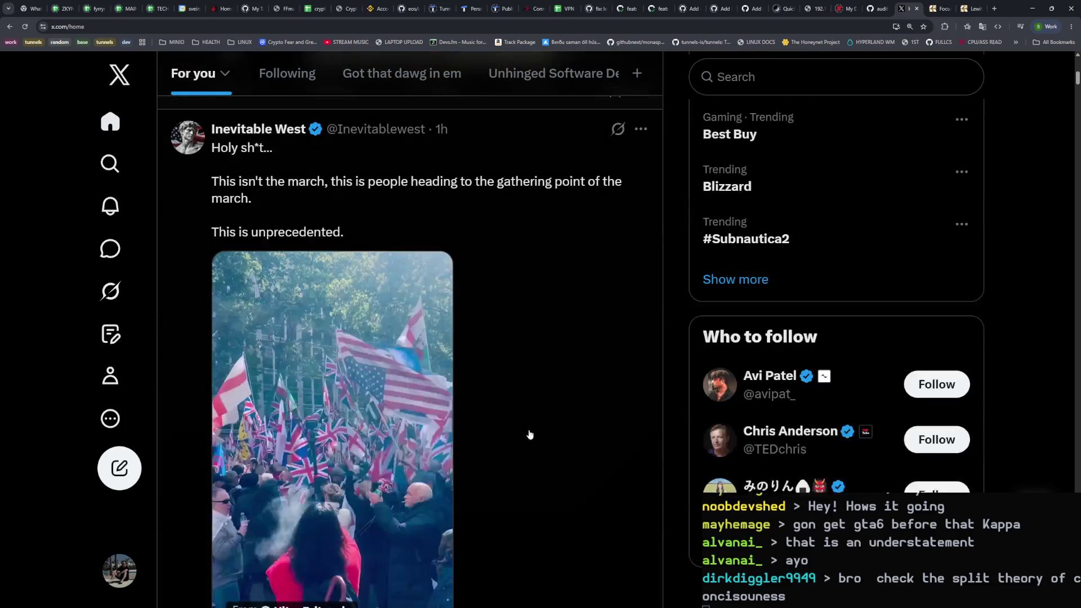
{"action": "scroll", "coordinate": [530, 434], "scroll_direction": "down", "scroll_amount": 10}
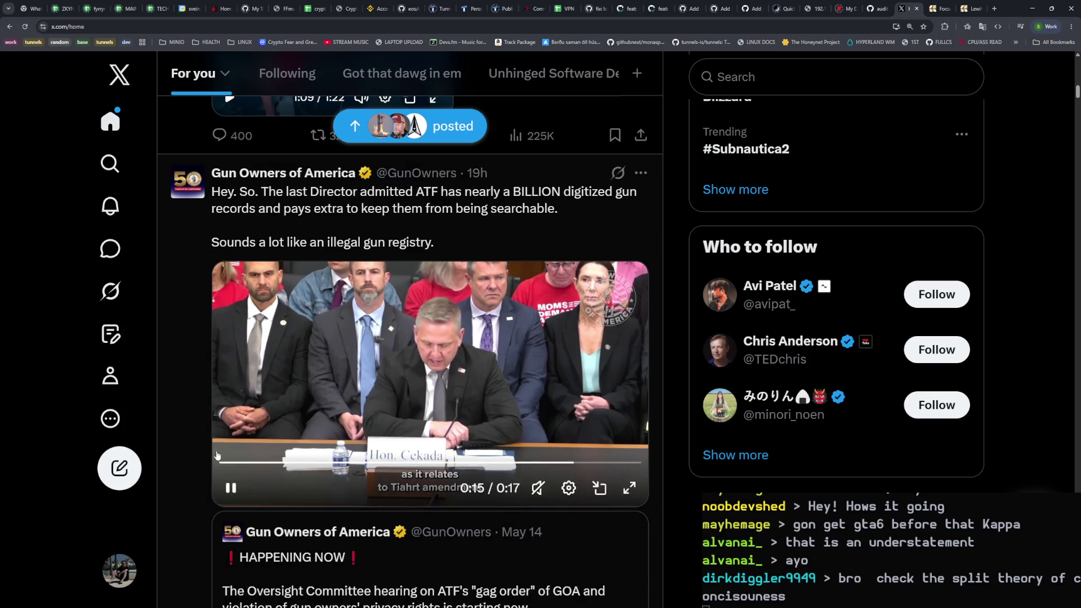
{"action": "scroll", "coordinate": [180, 420], "scroll_direction": "down", "scroll_amount": 2}
{"action": "scroll", "coordinate": [180, 419], "scroll_direction": "down", "scroll_amount": 5}
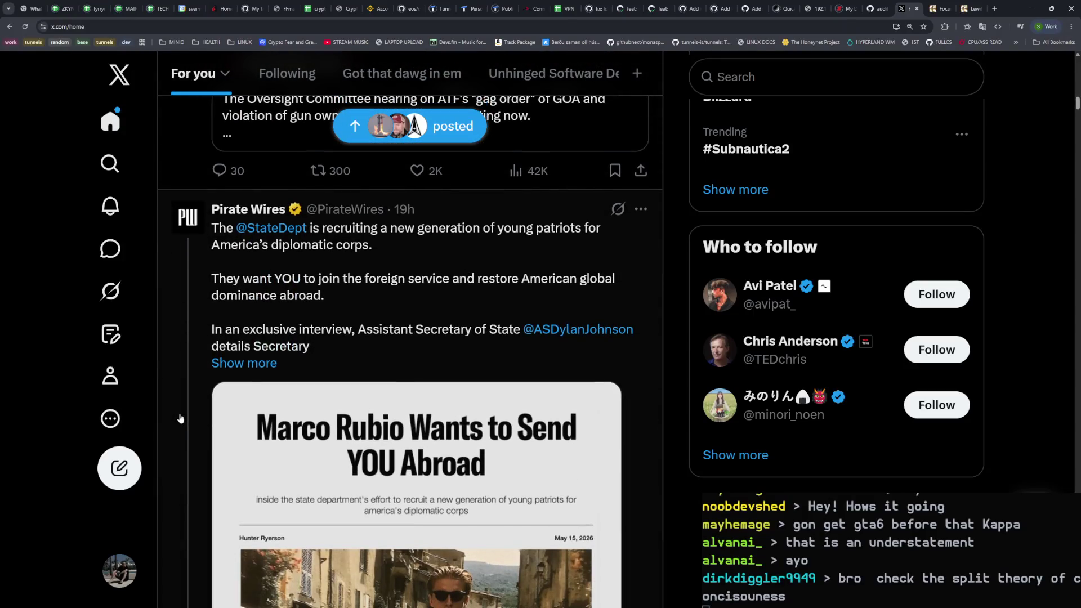
{"action": "scroll", "coordinate": [180, 420], "scroll_direction": "down", "scroll_amount": 4}
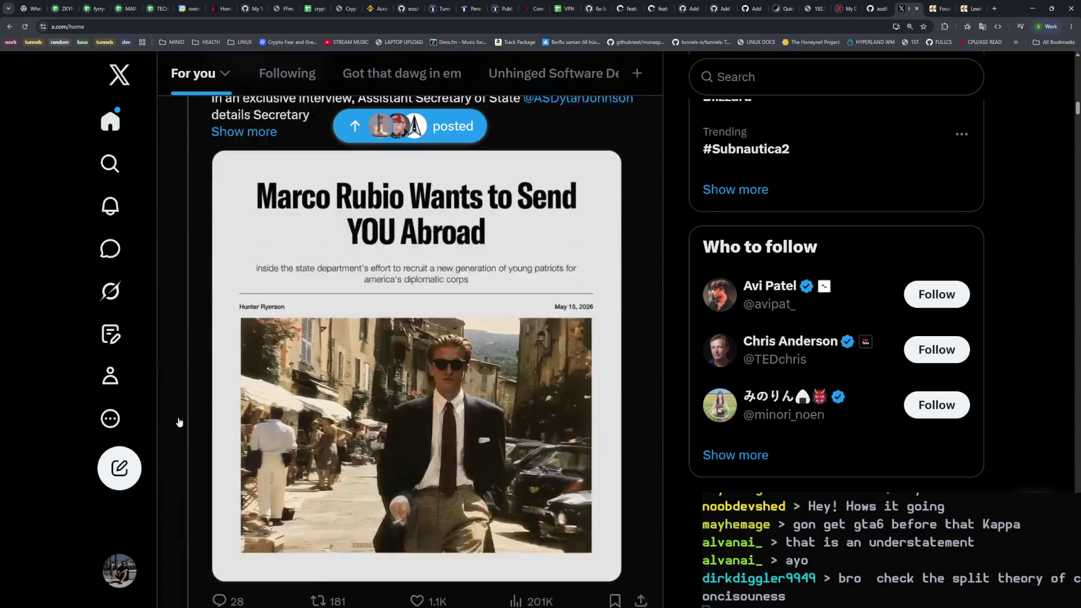
{"action": "scroll", "coordinate": [179, 421], "scroll_direction": "up", "scroll_amount": 5}
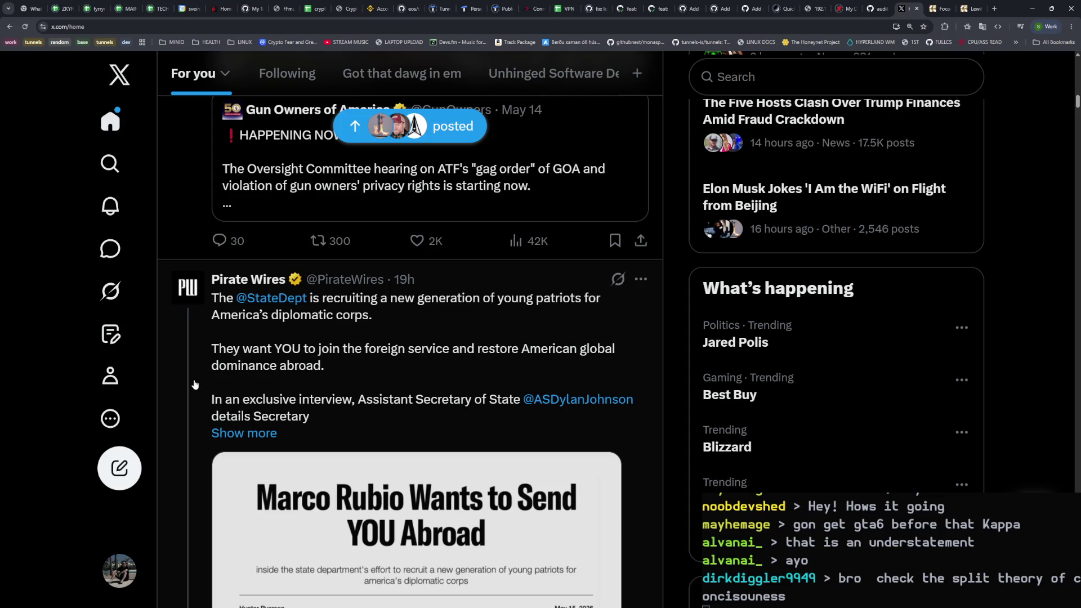
{"action": "scroll", "coordinate": [195, 384], "scroll_direction": "down", "scroll_amount": 10}
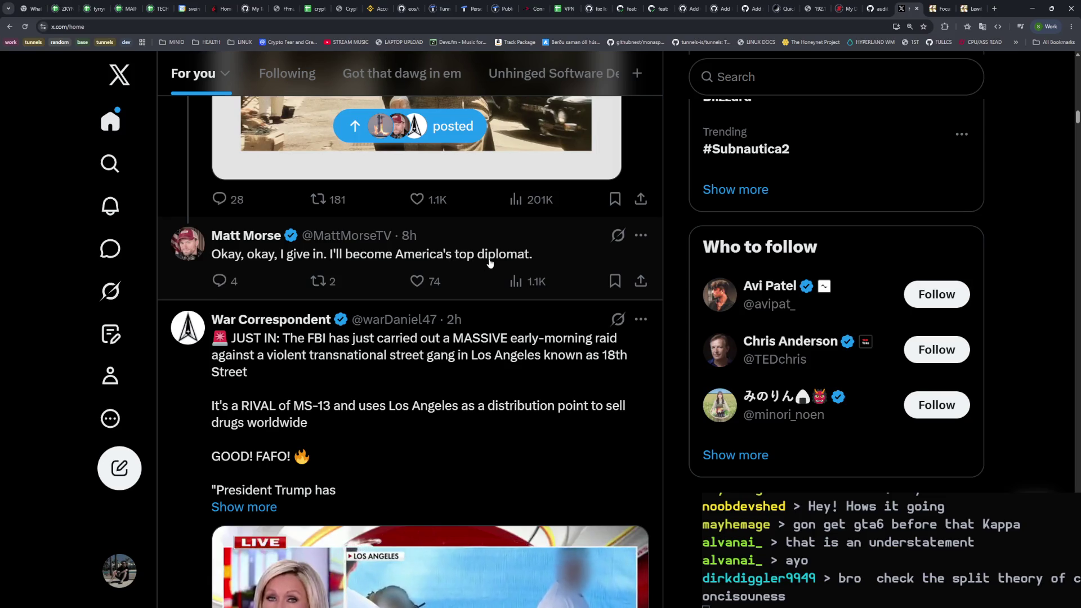
{"action": "scroll", "coordinate": [269, 387], "scroll_direction": "down", "scroll_amount": 2}
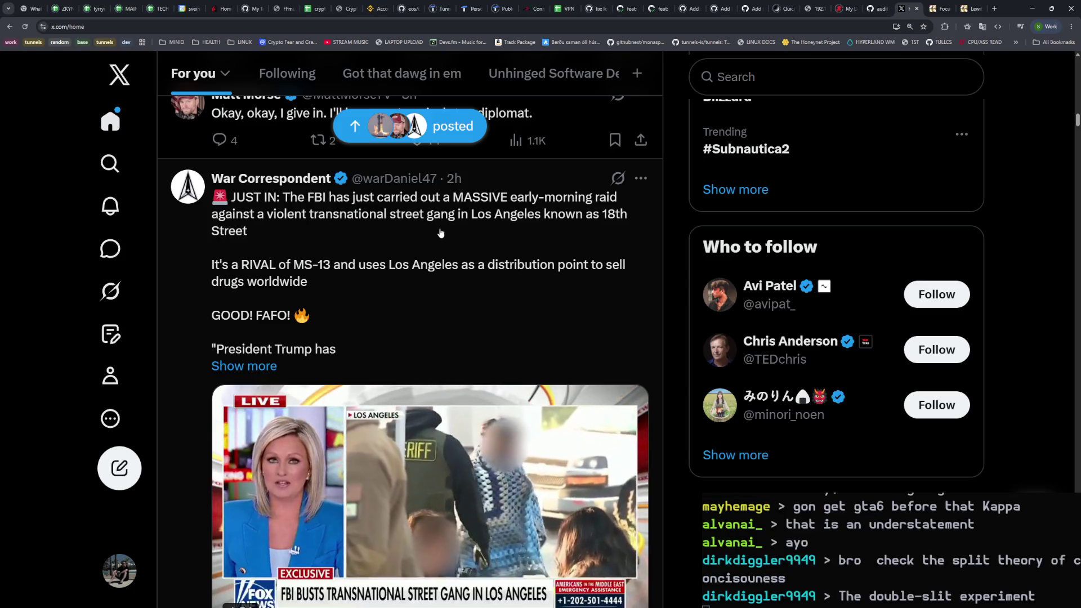
{"action": "scroll", "coordinate": [487, 235], "scroll_direction": "down", "scroll_amount": 1}
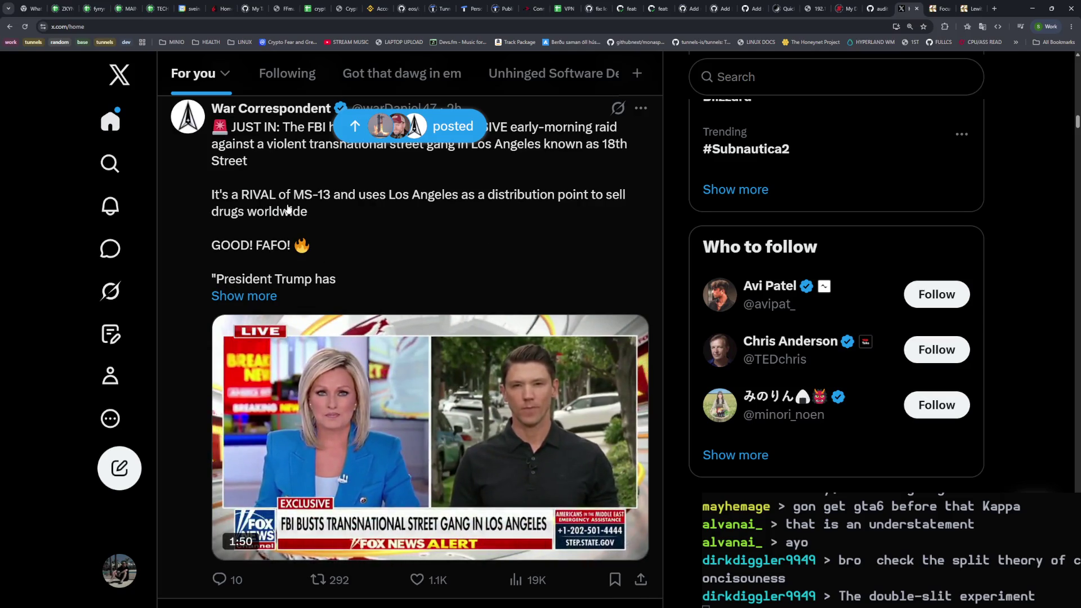
{"action": "scroll", "coordinate": [159, 289], "scroll_direction": "down", "scroll_amount": 5}
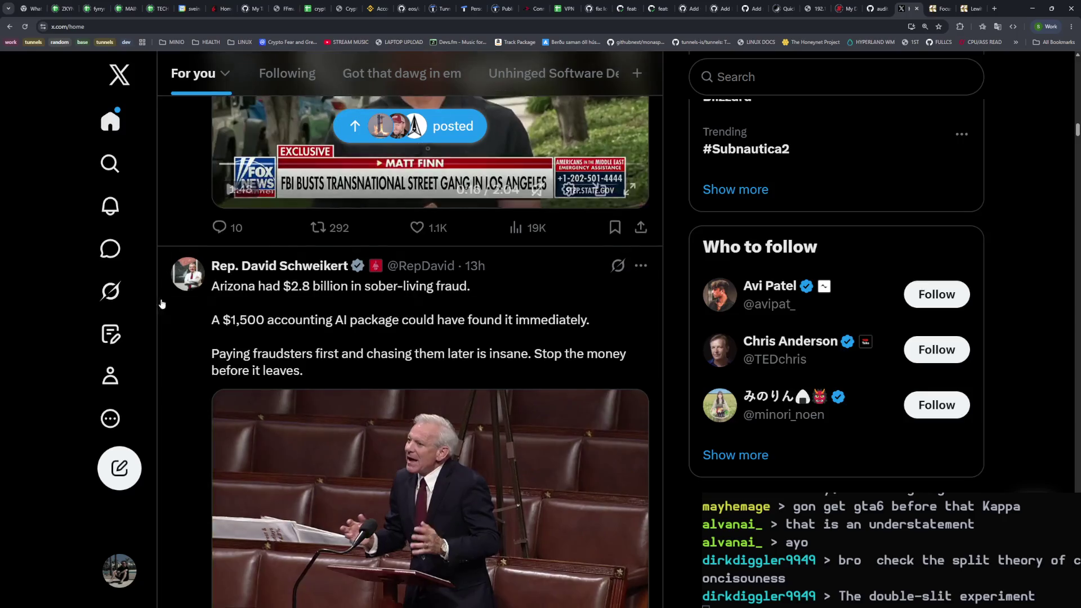
{"action": "scroll", "coordinate": [506, 269], "scroll_direction": "up", "scroll_amount": 4}
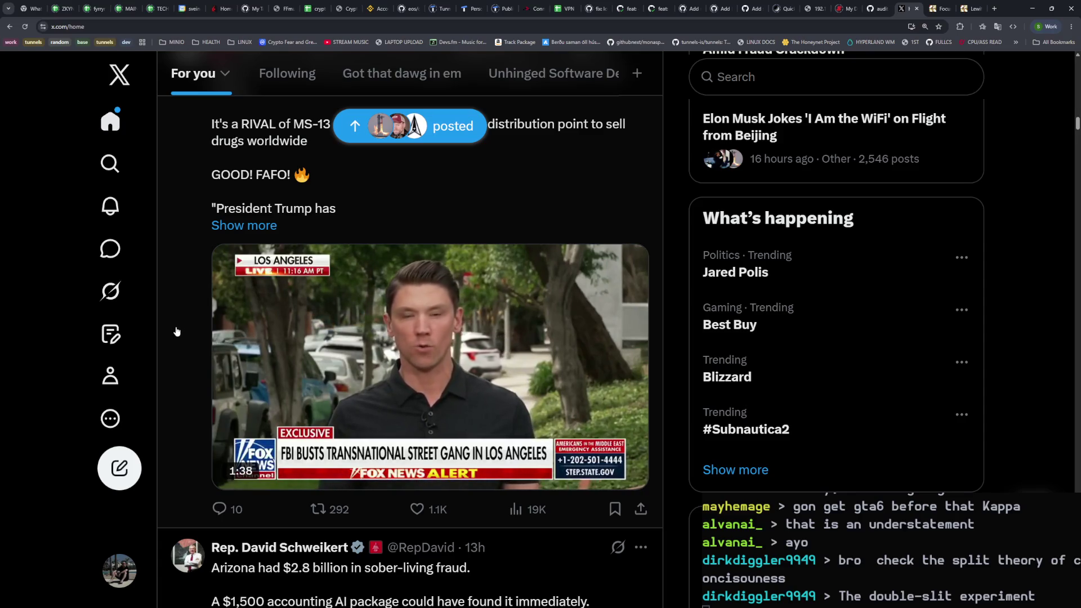
{"action": "scroll", "coordinate": [174, 339], "scroll_direction": "down", "scroll_amount": 3}
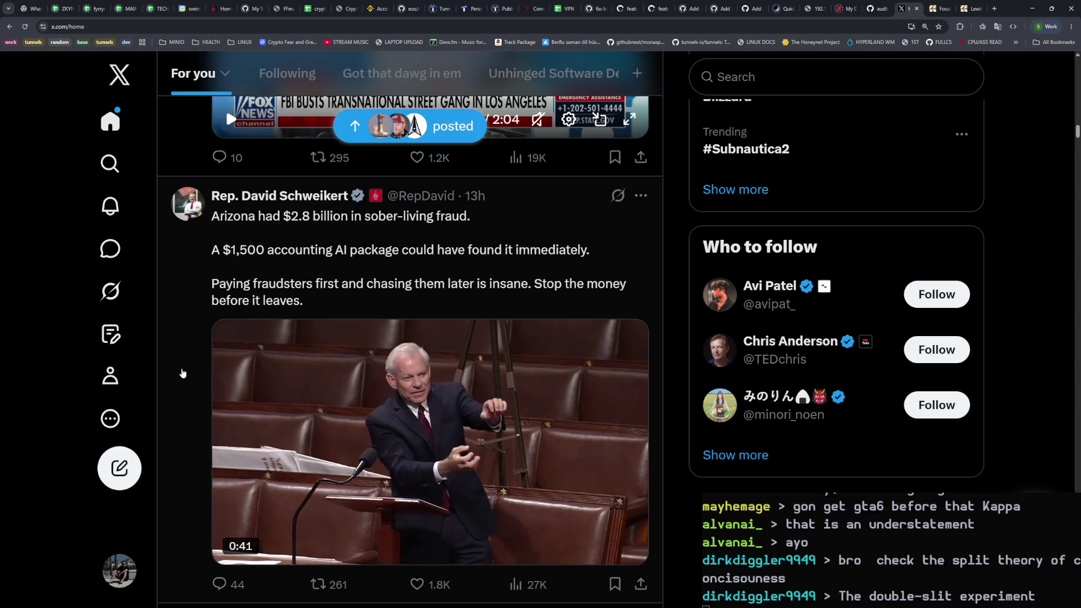
Step: Scroll past the U.S. Attorney D.C. video and Ofcom post to Rapid Response 47's Vance clip
{"action": "scroll", "coordinate": [182, 371], "scroll_direction": "down", "scroll_amount": 5}
{"action": "scroll", "coordinate": [184, 371], "scroll_direction": "down", "scroll_amount": 1}
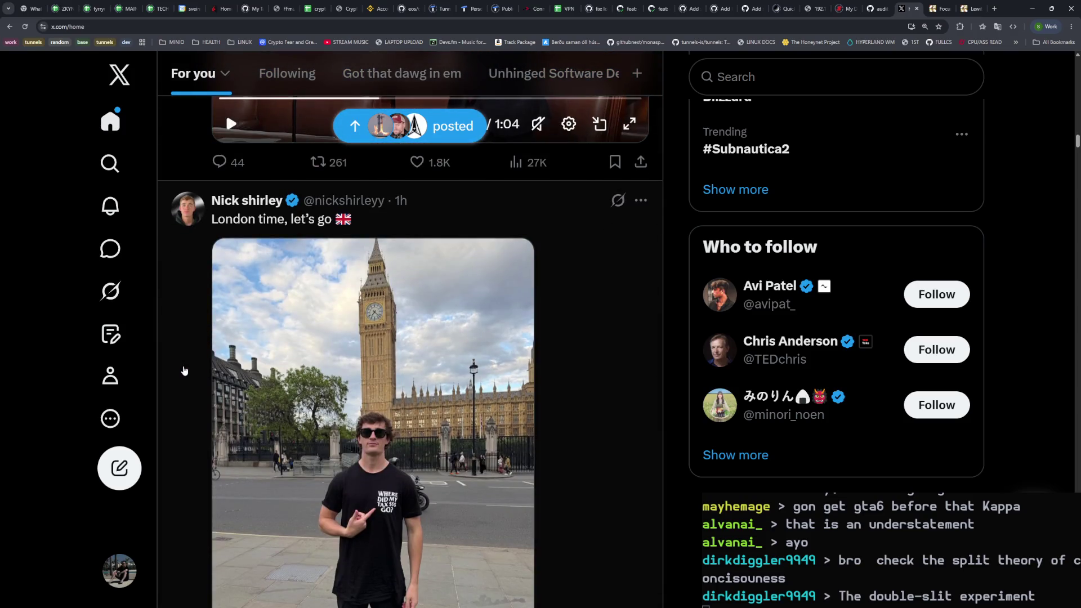
{"action": "scroll", "coordinate": [184, 367], "scroll_direction": "down", "scroll_amount": 1}
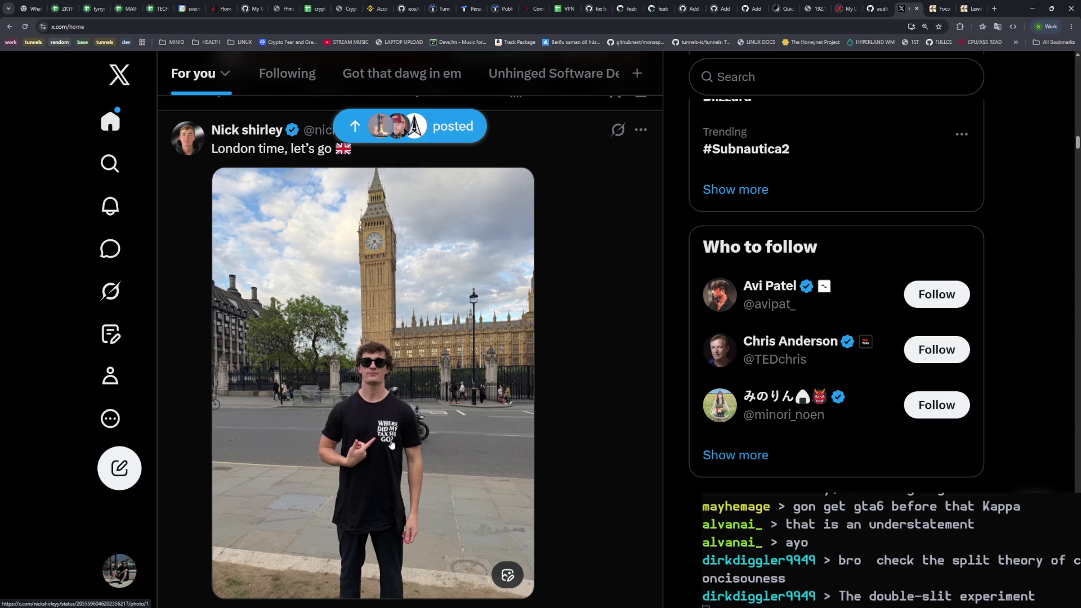
{"action": "scroll", "coordinate": [184, 358], "scroll_direction": "down", "scroll_amount": 8}
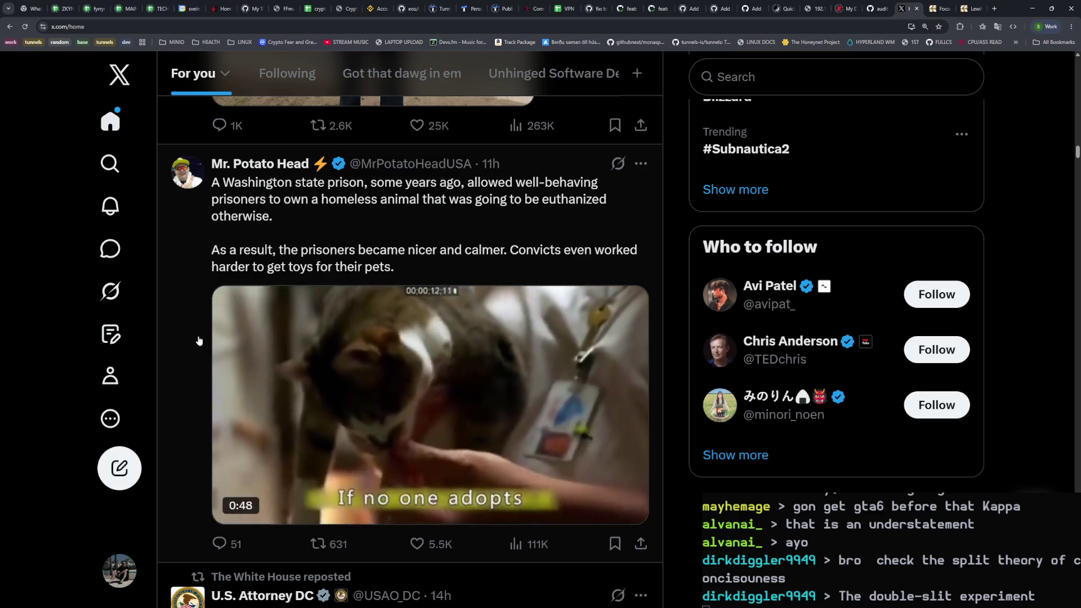
{"action": "scroll", "coordinate": [195, 337], "scroll_direction": "down", "scroll_amount": 7}
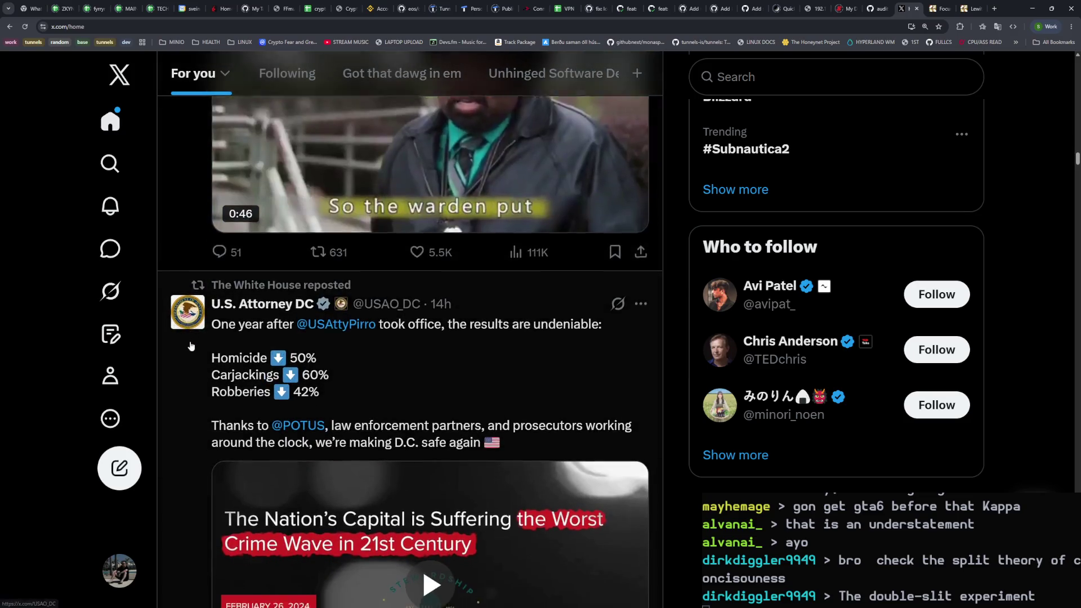
{"action": "scroll", "coordinate": [190, 344], "scroll_direction": "down", "scroll_amount": 1}
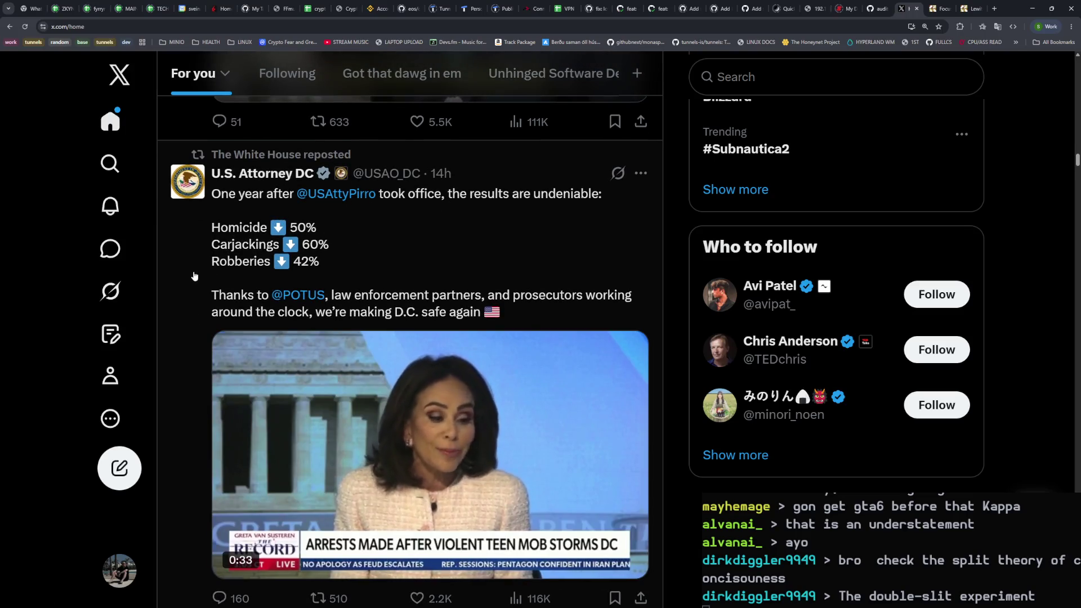
{"action": "scroll", "coordinate": [200, 265], "scroll_direction": "down", "scroll_amount": 1}
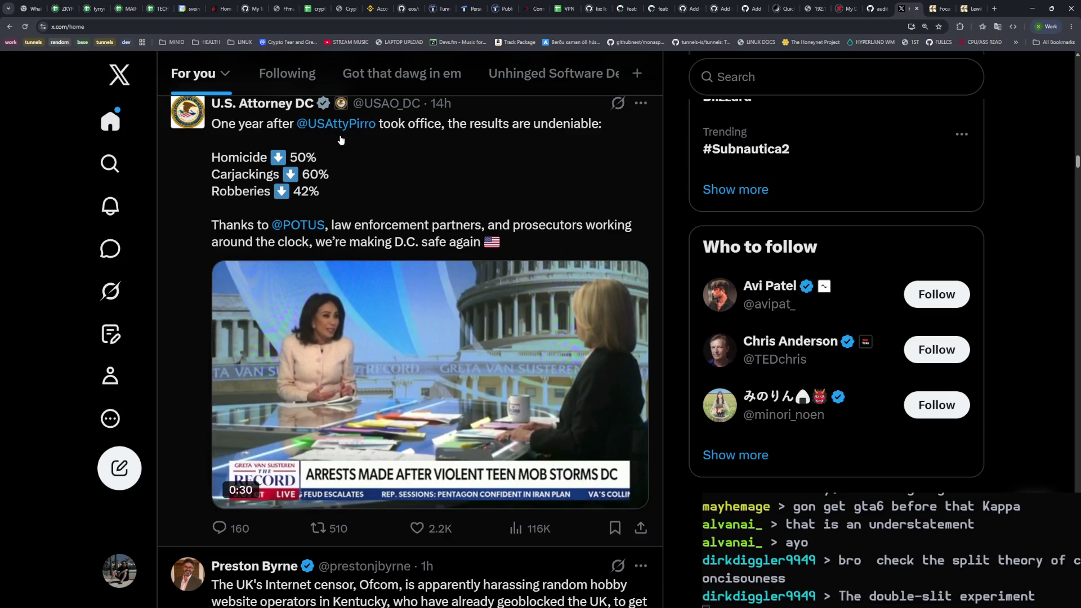
{"action": "mouse_move", "coordinate": [342, 131]}
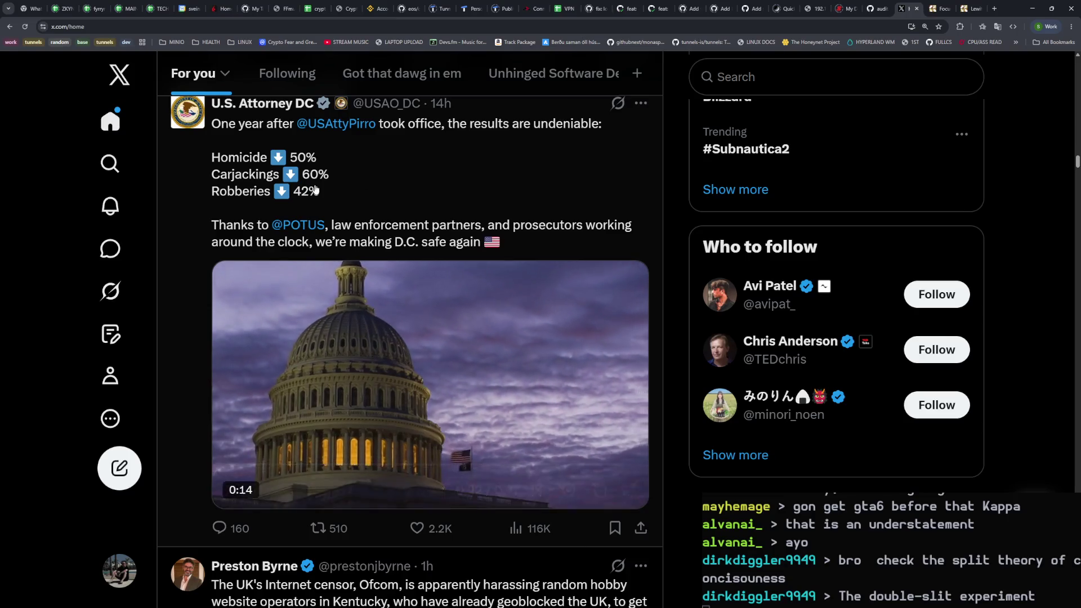
{"action": "scroll", "coordinate": [170, 295], "scroll_direction": "down", "scroll_amount": 6}
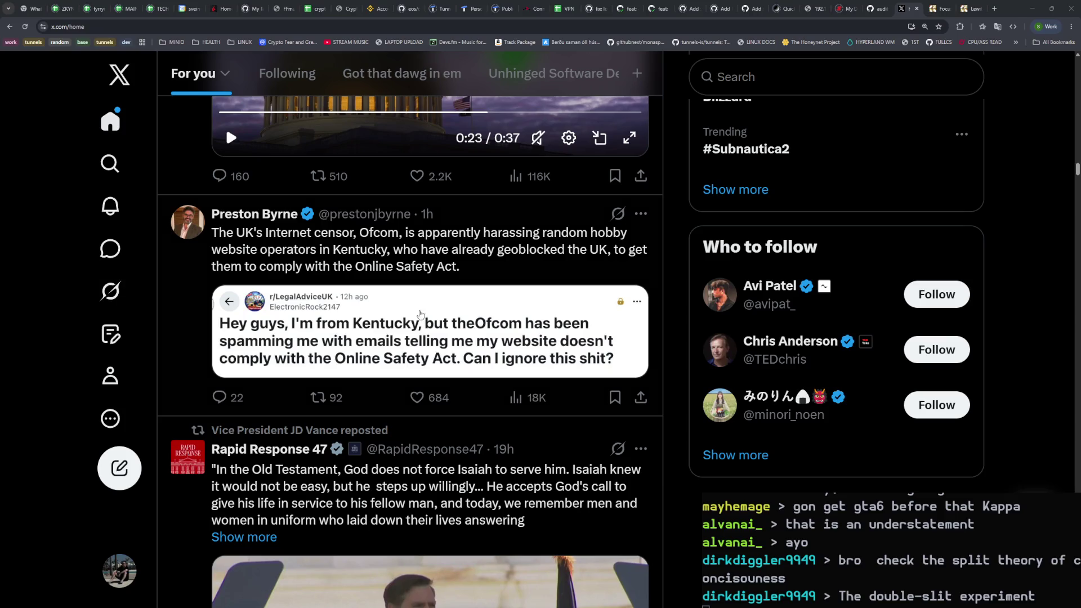
{"action": "scroll", "coordinate": [187, 322], "scroll_direction": "down", "scroll_amount": 5}
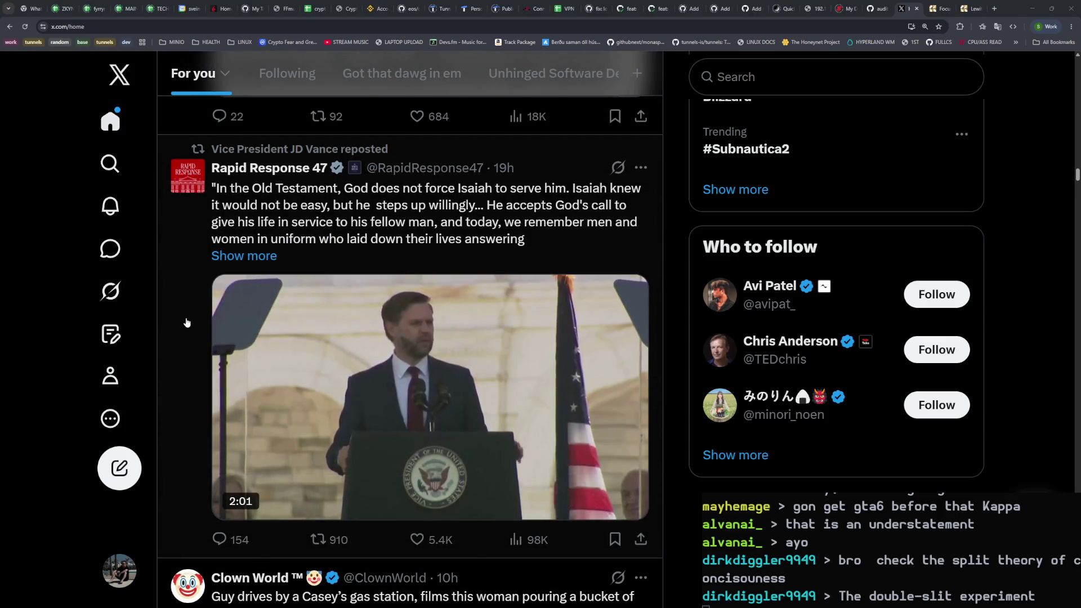
Step: Scroll past the gas-station, tungsten, shopper and wingman videos to the Nabari City shrine post
{"action": "scroll", "coordinate": [187, 322], "scroll_direction": "down", "scroll_amount": 8}
{"action": "mouse_move", "coordinate": [237, 347]}
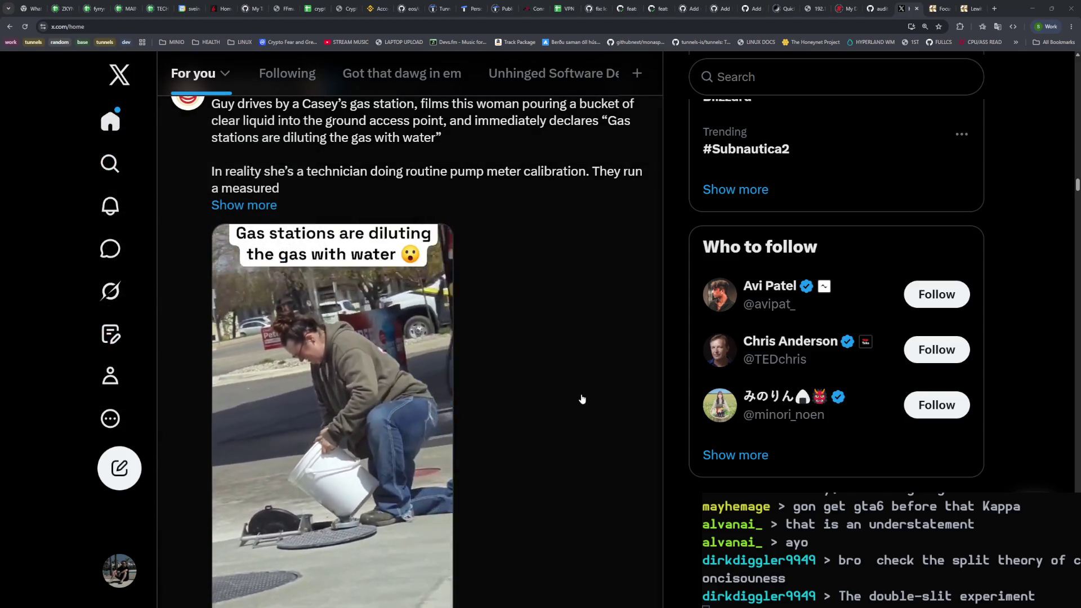
{"action": "scroll", "coordinate": [582, 399], "scroll_direction": "up", "scroll_amount": 3}
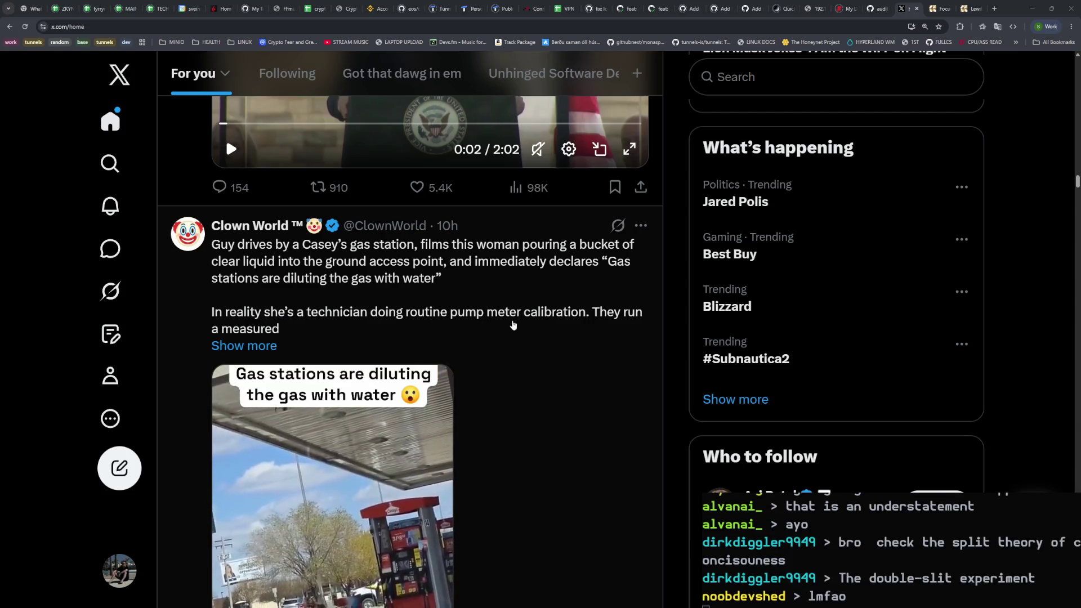
{"action": "scroll", "coordinate": [569, 374], "scroll_direction": "down", "scroll_amount": 5}
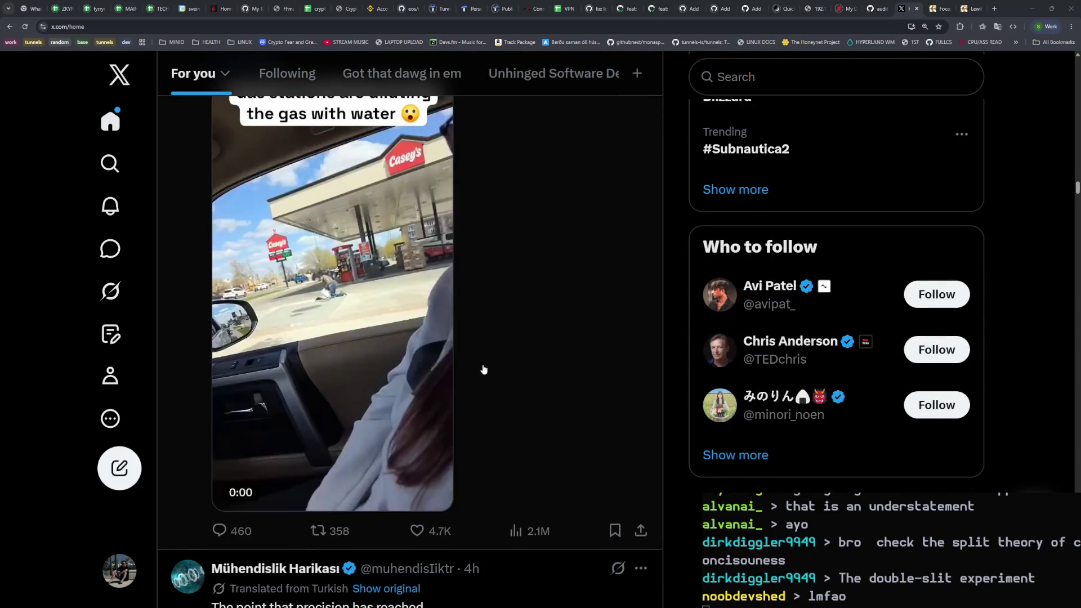
{"action": "scroll", "coordinate": [482, 368], "scroll_direction": "down", "scroll_amount": 6}
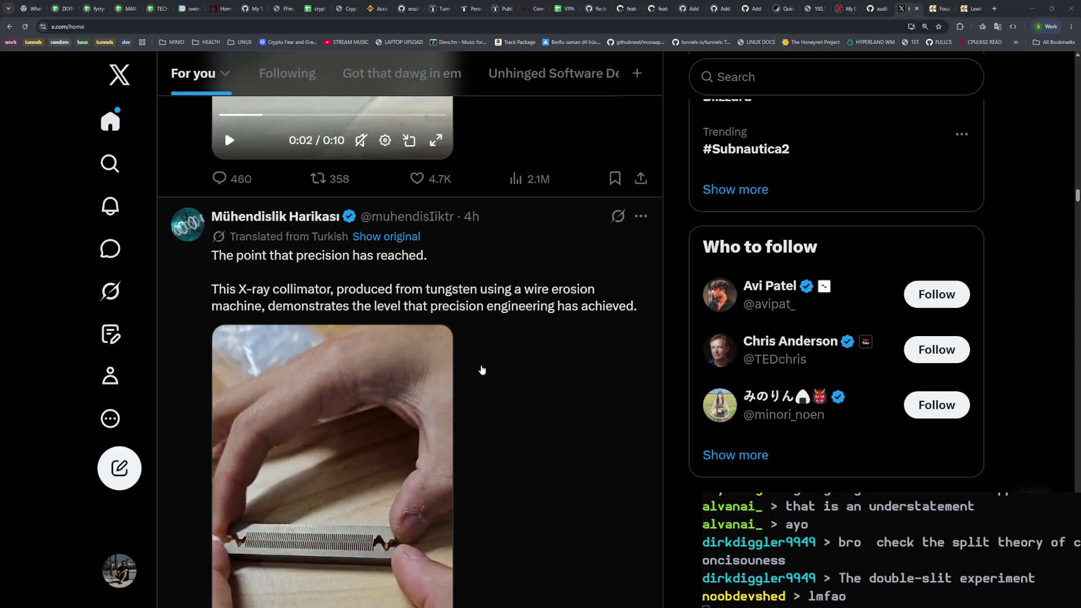
{"action": "scroll", "coordinate": [484, 365], "scroll_direction": "down", "scroll_amount": 2}
{"action": "scroll", "coordinate": [484, 366], "scroll_direction": "down", "scroll_amount": 8}
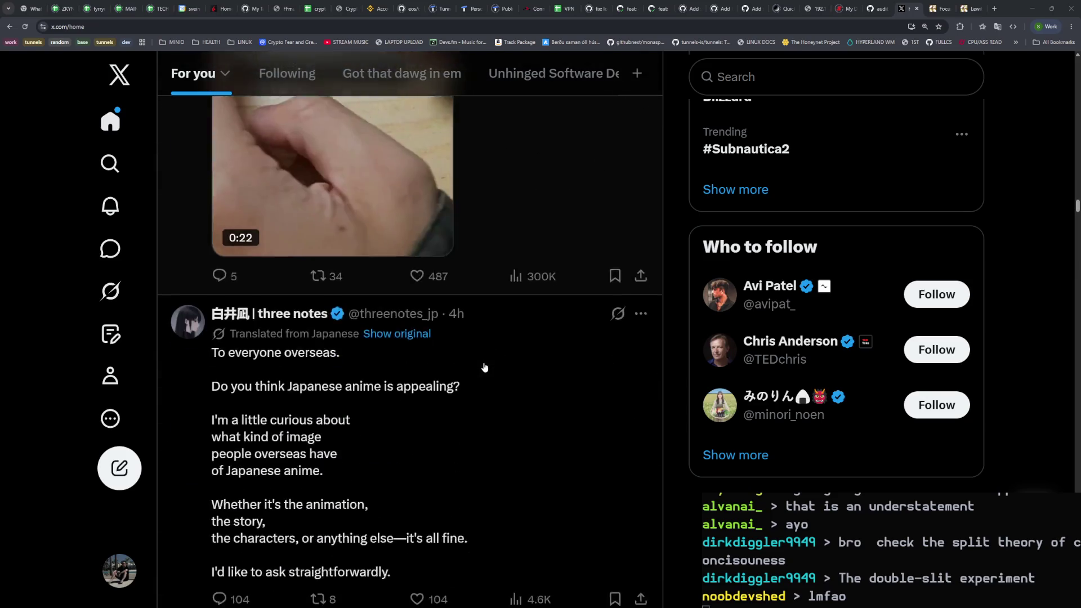
{"action": "scroll", "coordinate": [484, 367], "scroll_direction": "up", "scroll_amount": 5}
{"action": "scroll", "coordinate": [484, 367], "scroll_direction": "up", "scroll_amount": 3}
{"action": "scroll", "coordinate": [484, 366], "scroll_direction": "down", "scroll_amount": 11}
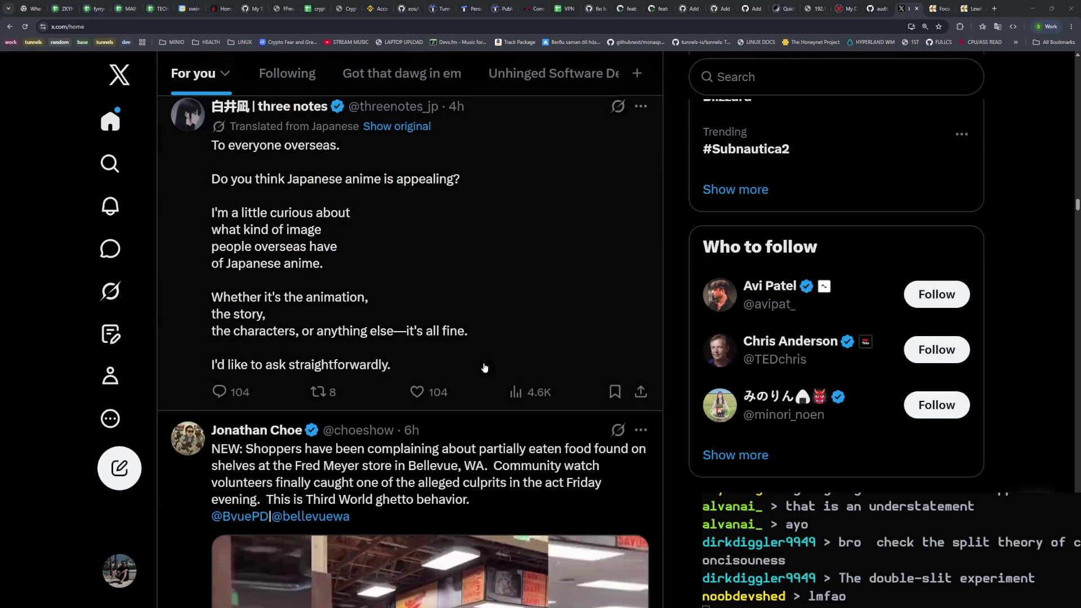
{"action": "scroll", "coordinate": [484, 364], "scroll_direction": "down", "scroll_amount": 4}
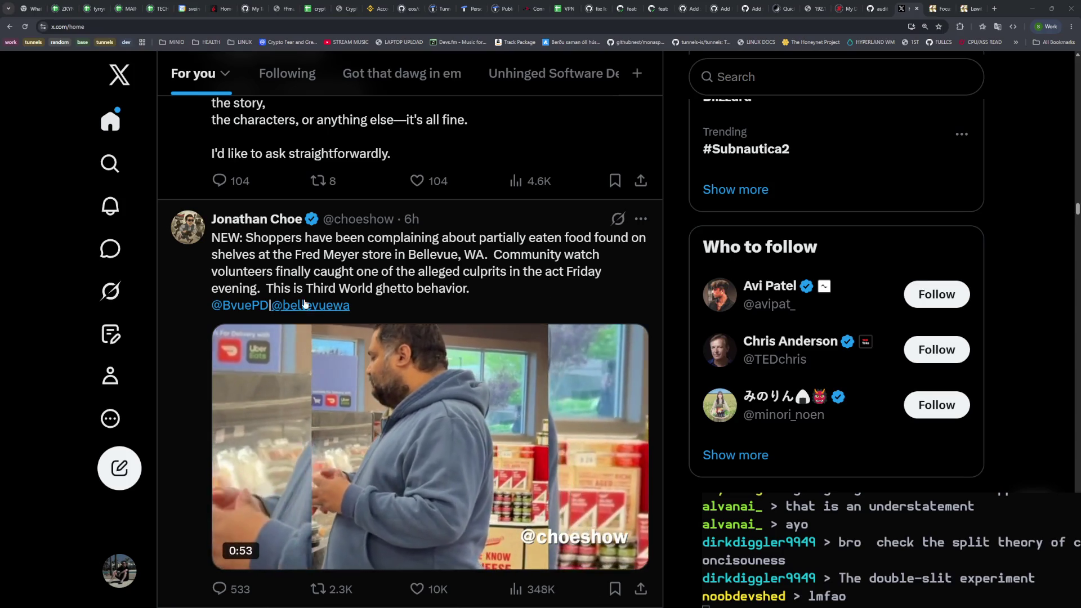
{"action": "scroll", "coordinate": [452, 303], "scroll_direction": "up", "scroll_amount": 1}
{"action": "scroll", "coordinate": [452, 303], "scroll_direction": "up", "scroll_amount": 1}
{"action": "scroll", "coordinate": [452, 303], "scroll_direction": "down", "scroll_amount": 2}
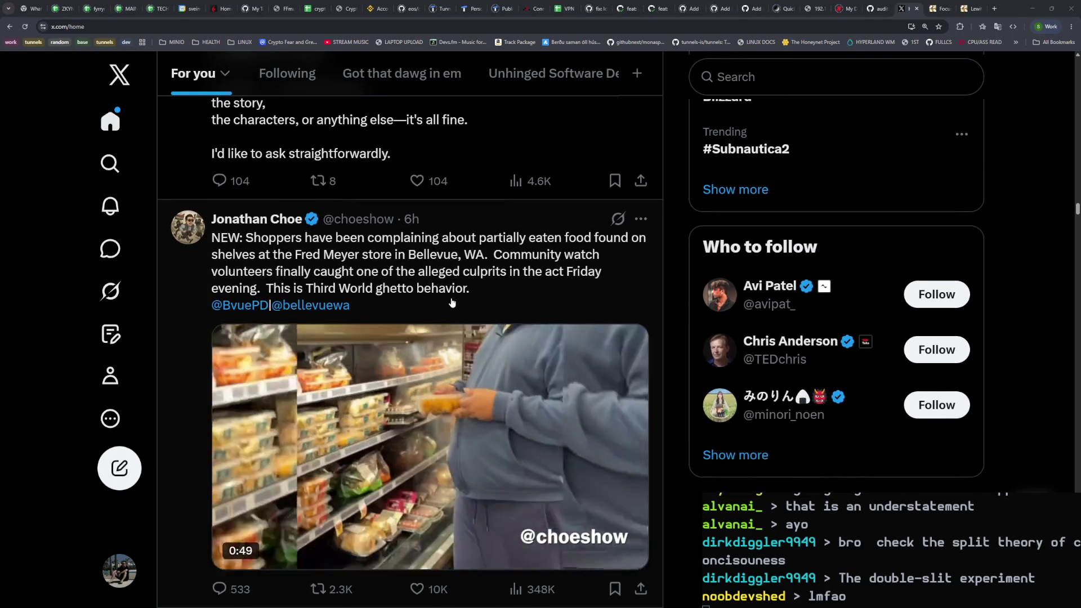
{"action": "mouse_move", "coordinate": [433, 366]}
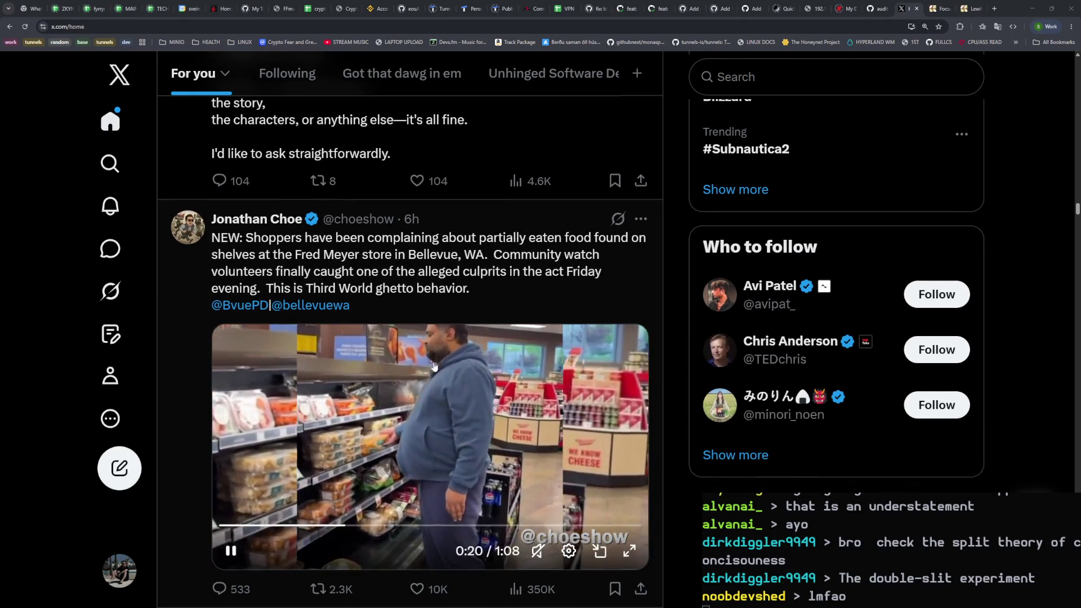
{"action": "scroll", "coordinate": [433, 360], "scroll_direction": "down", "scroll_amount": 6}
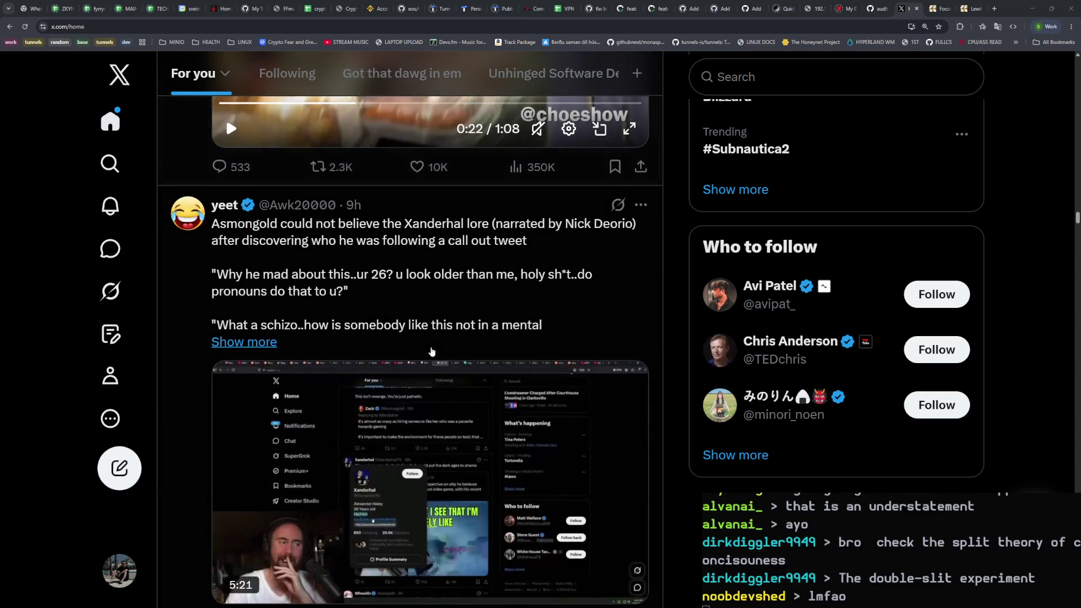
{"action": "scroll", "coordinate": [343, 258], "scroll_direction": "down", "scroll_amount": 1}
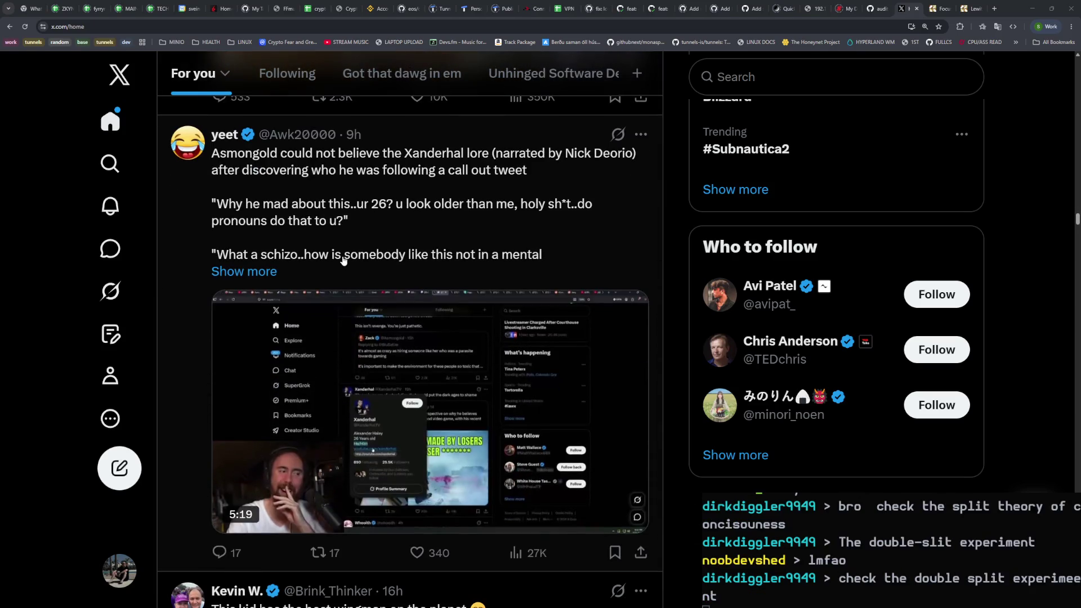
{"action": "scroll", "coordinate": [360, 235], "scroll_direction": "down", "scroll_amount": 7}
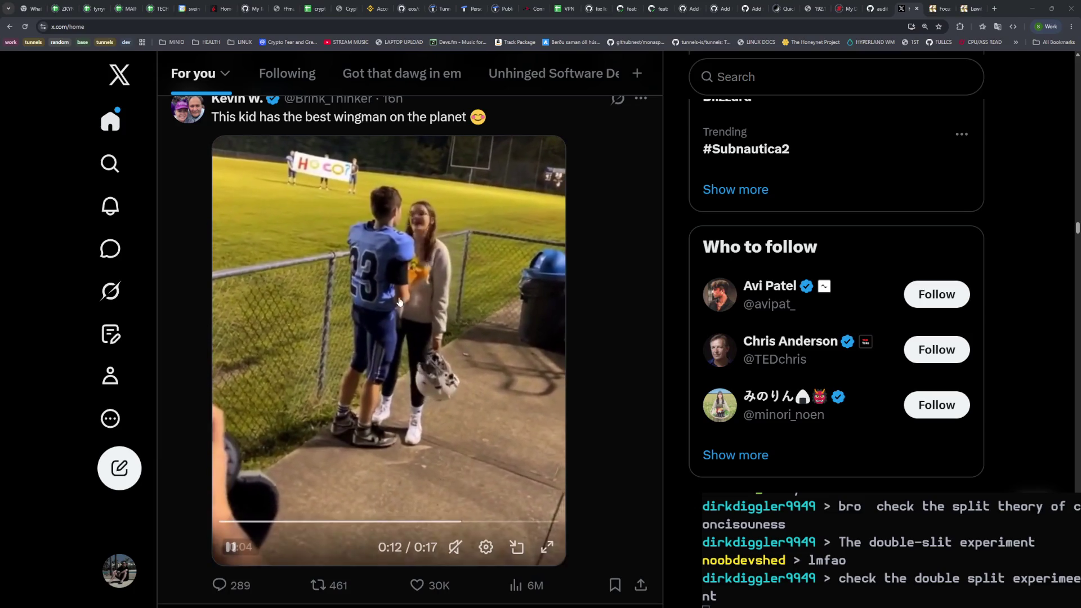
{"action": "scroll", "coordinate": [209, 394], "scroll_direction": "down", "scroll_amount": 7}
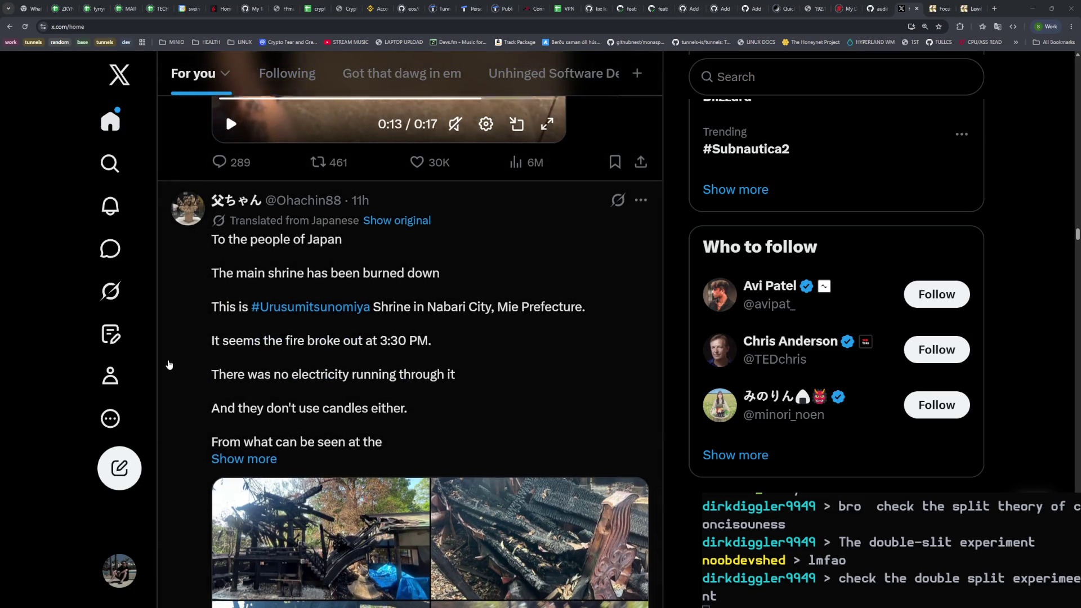
Step: Open the shrine post's second photo full size, view the next one, then close the viewer
{"action": "scroll", "coordinate": [168, 365], "scroll_direction": "down", "scroll_amount": 6}
{"action": "scroll", "coordinate": [172, 363], "scroll_direction": "up", "scroll_amount": 5}
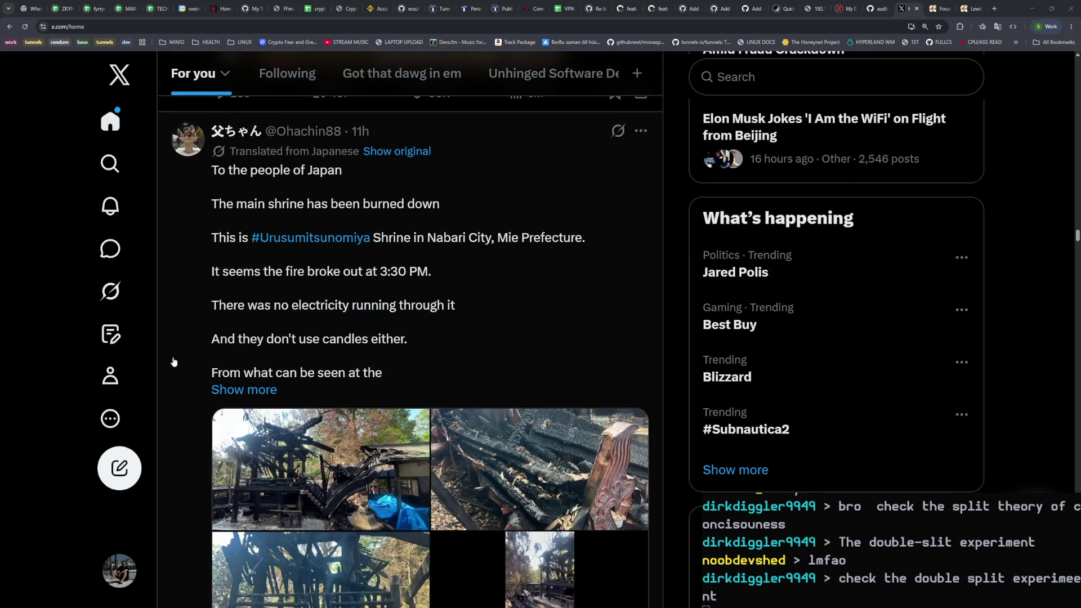
{"action": "scroll", "coordinate": [173, 361], "scroll_direction": "down", "scroll_amount": 4}
{"action": "left_click", "coordinate": [472, 289]}
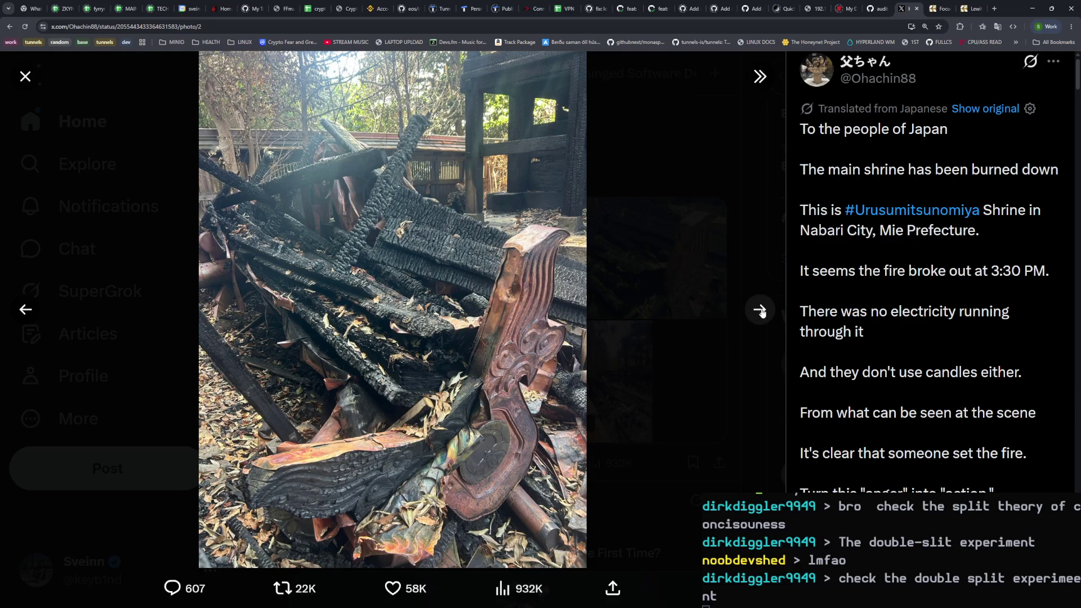
{"action": "left_click", "coordinate": [759, 310]}
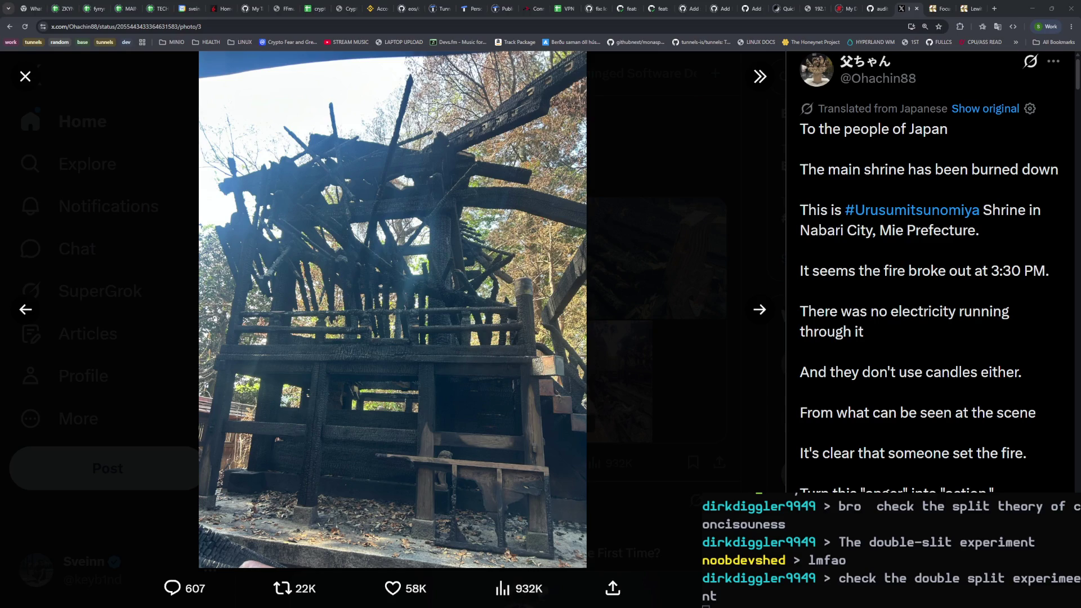
{"action": "left_click", "coordinate": [657, 330]}
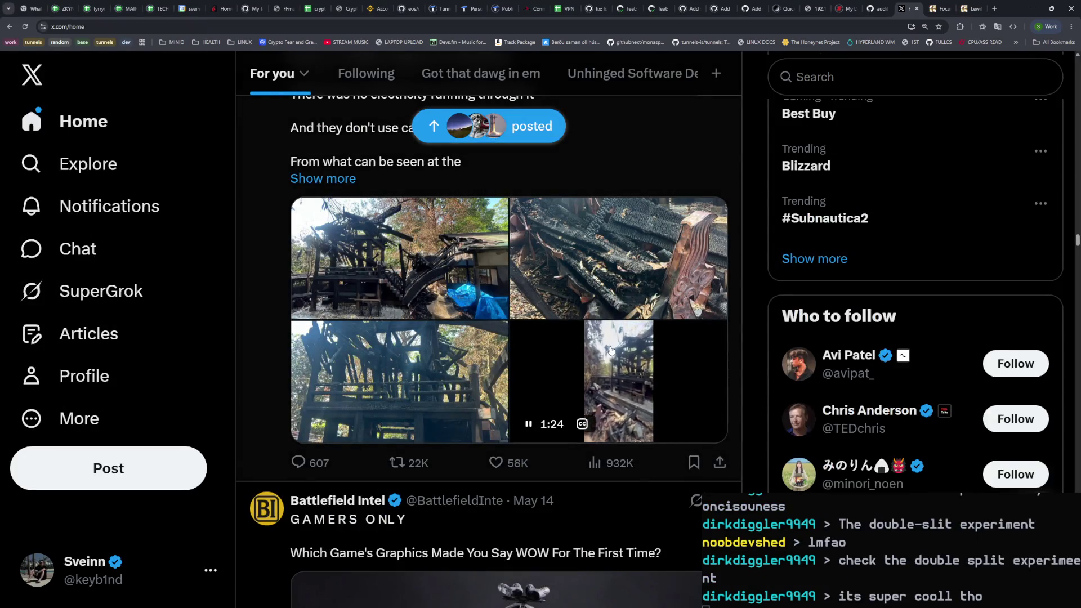
Step: Scroll past the Battlefield Intel graphics post to the nurse anesthetist loan-cap video post
{"action": "scroll", "coordinate": [611, 350], "scroll_direction": "down", "scroll_amount": 6}
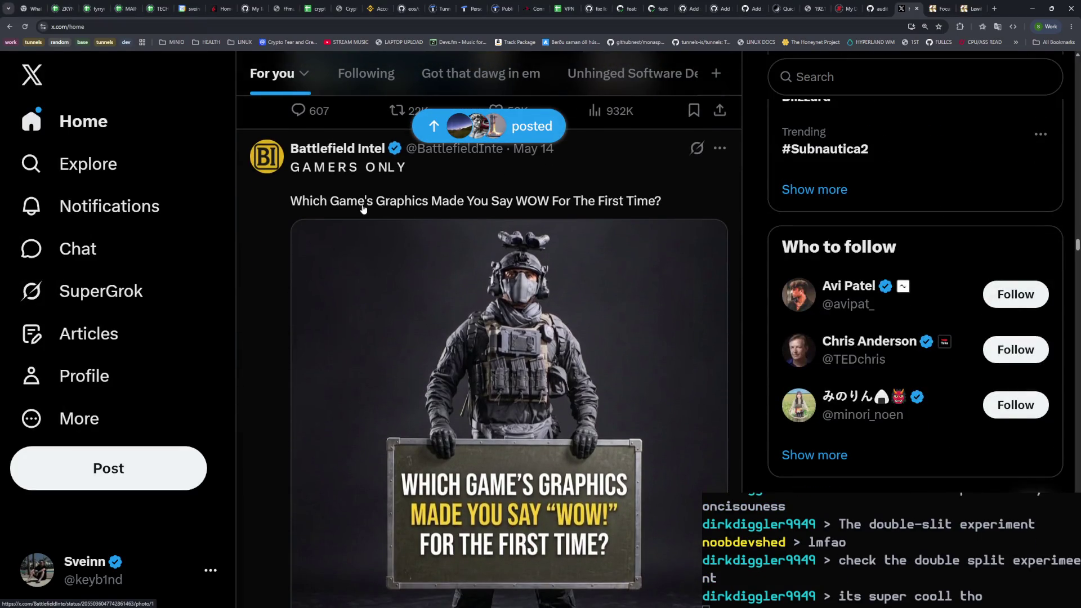
{"action": "scroll", "coordinate": [387, 211], "scroll_direction": "down", "scroll_amount": 10}
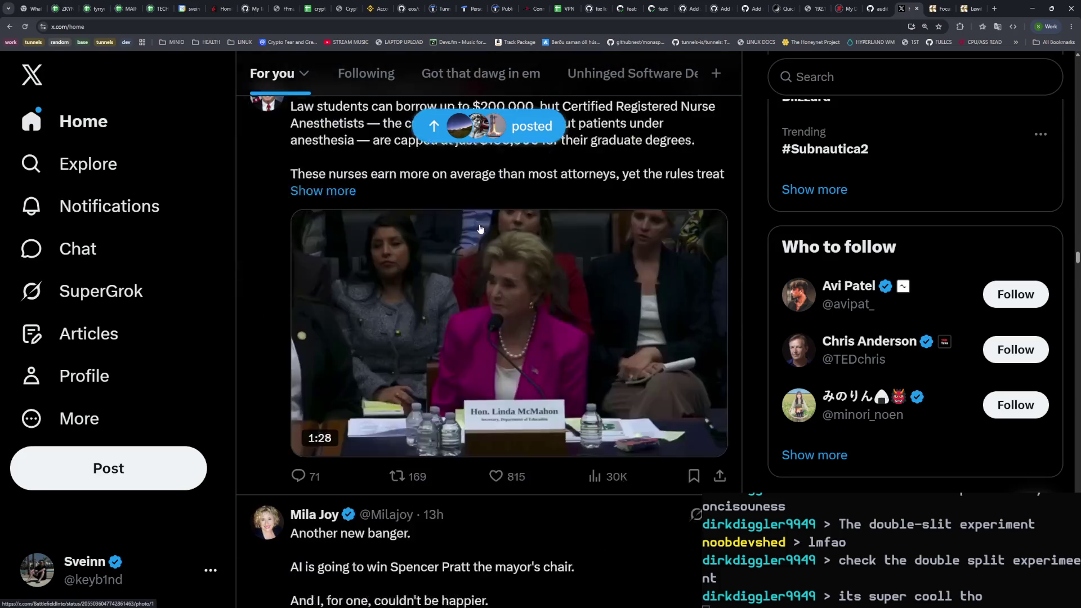
{"action": "scroll", "coordinate": [323, 266], "scroll_direction": "up", "scroll_amount": 3}
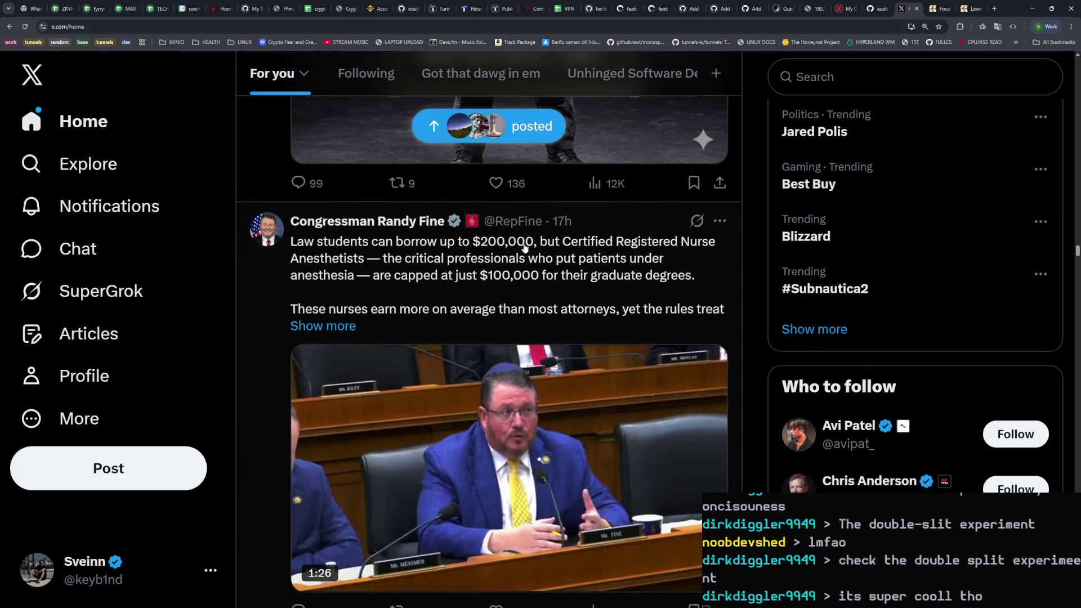